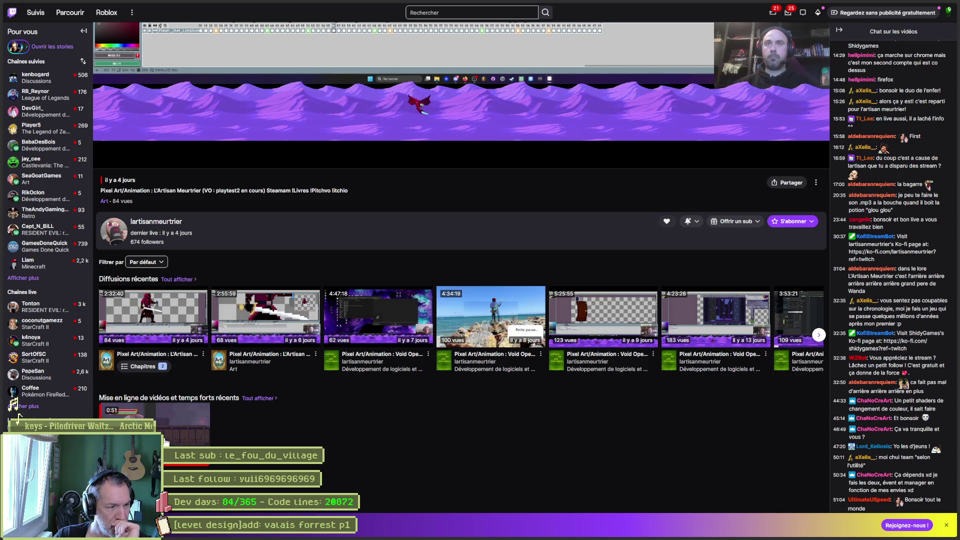
# Play the pixel-art channel's trailer and pause it at 00:00:09
pyautogui.click(166, 440)
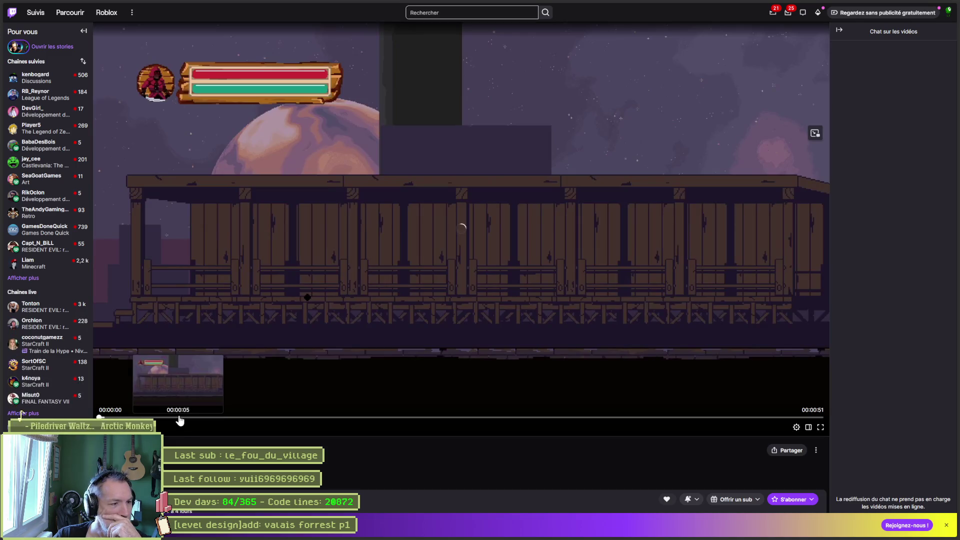
pyautogui.click(179, 418)
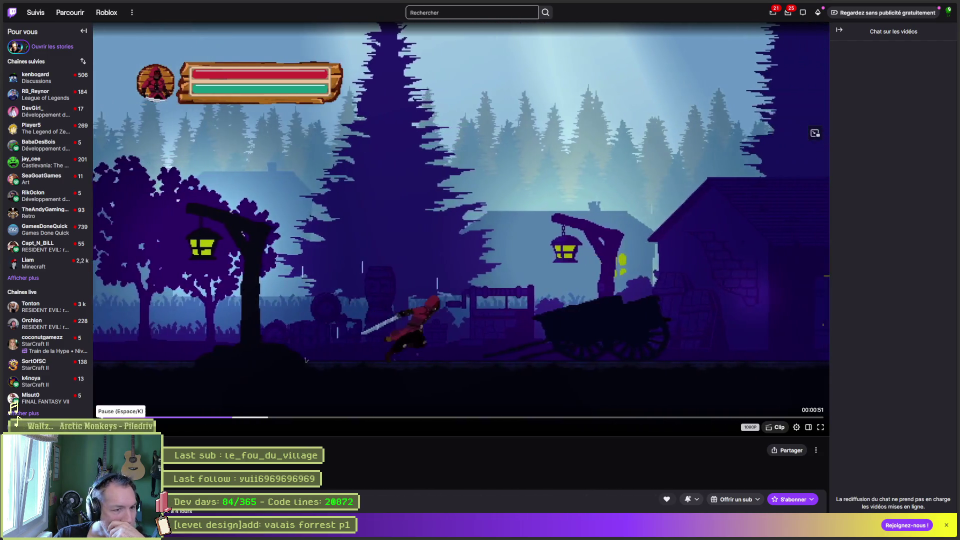
pyautogui.click(306, 360)
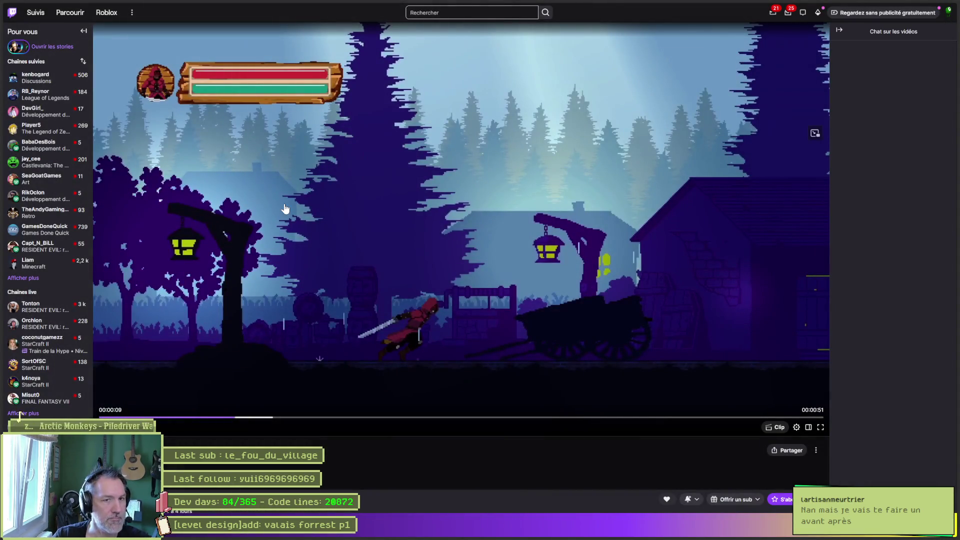
pyautogui.moveTo(917, 10)
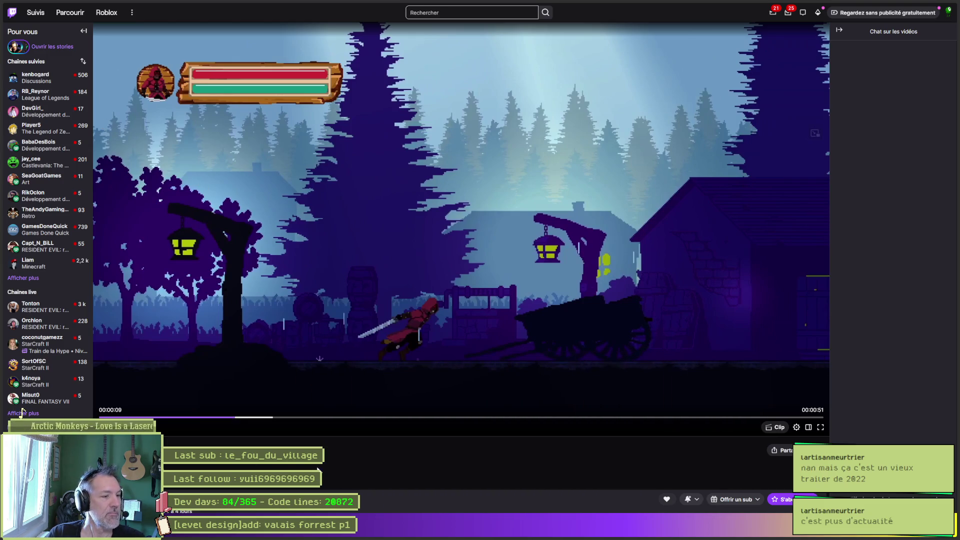
pyautogui.scroll(-4, 370, 463)
pyautogui.scroll(-1, 386, 470)
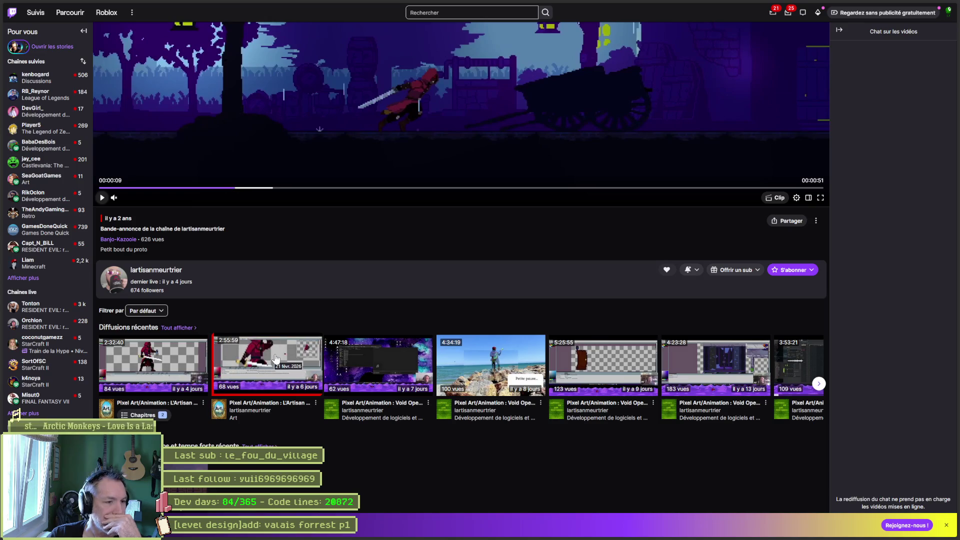
# Open the 2:55:59 broadcast 'Pixel Art/Animation : L'Artisan Meurtrier' and seek to about 00:09:22
pyautogui.click(295, 368)
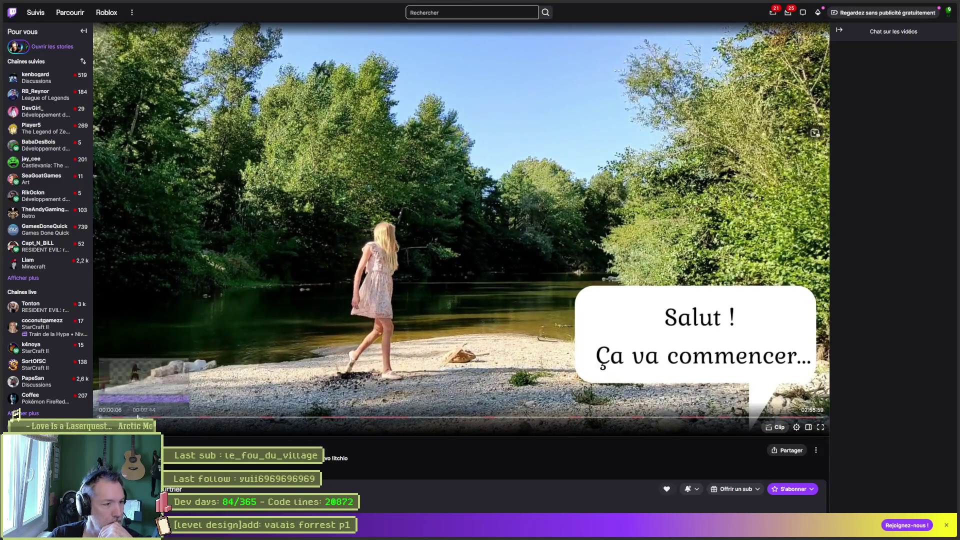
pyautogui.click(138, 418)
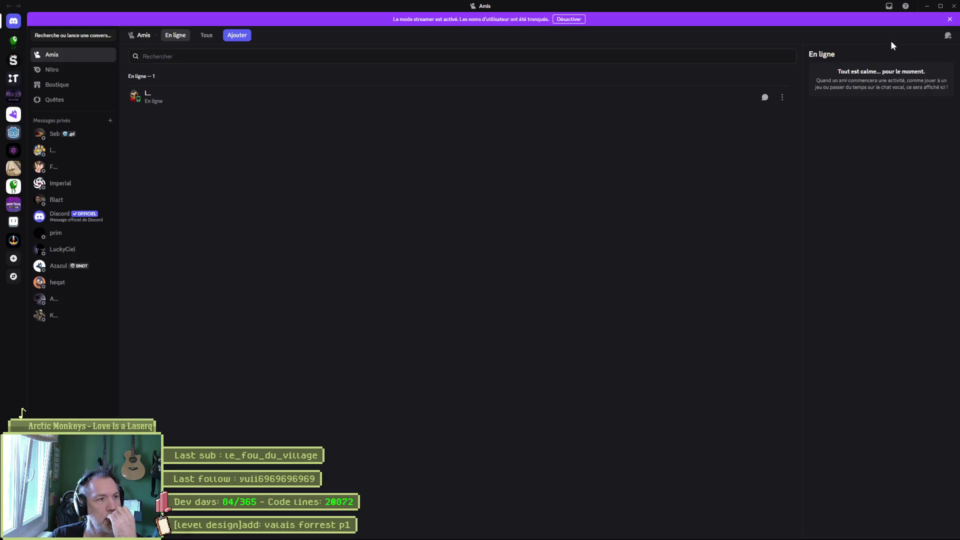
# Check the server's #general in Discord, minimize Discord, and return to valais_forrest_parallax.aseprite
pyautogui.click(11, 43)
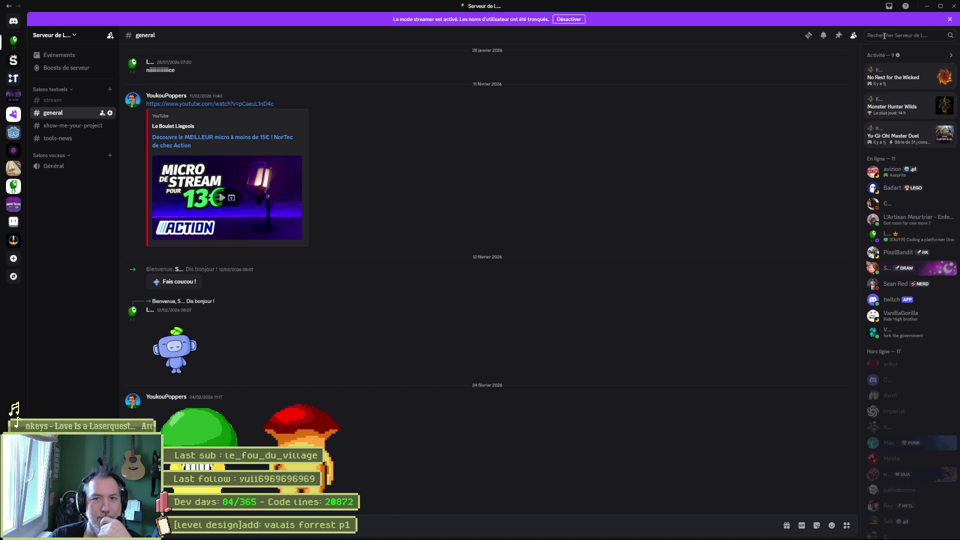
pyautogui.click(927, 6)
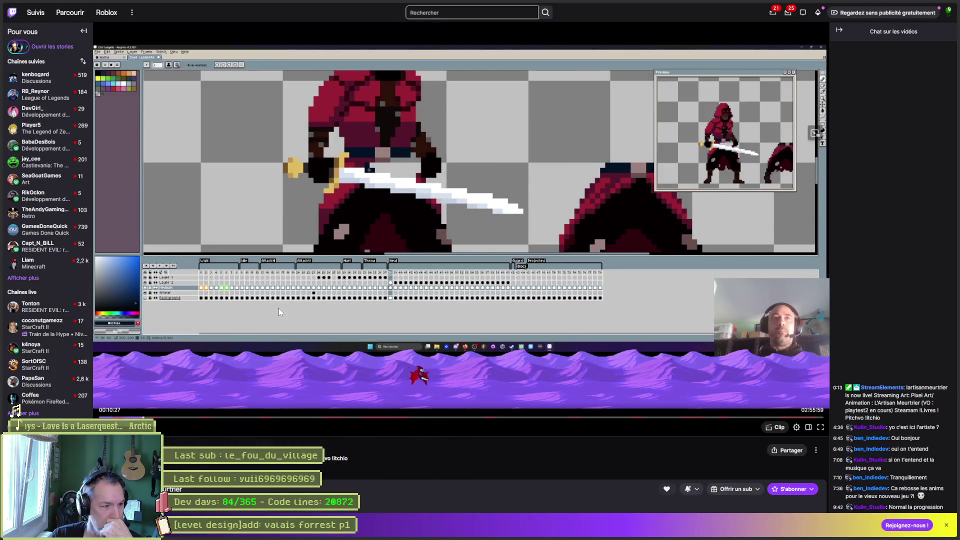
pyautogui.hotkey('alt', 'Tab')
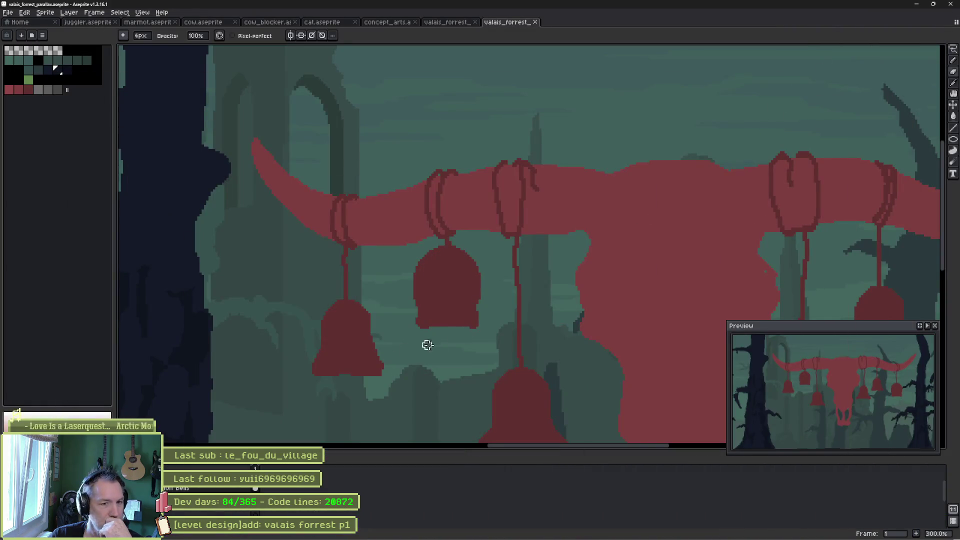
# Centre the view on the skull's head and sample its red as the drawing colour
pyautogui.scroll(-2, 427, 345)
pyautogui.hscroll(3, 427, 345)
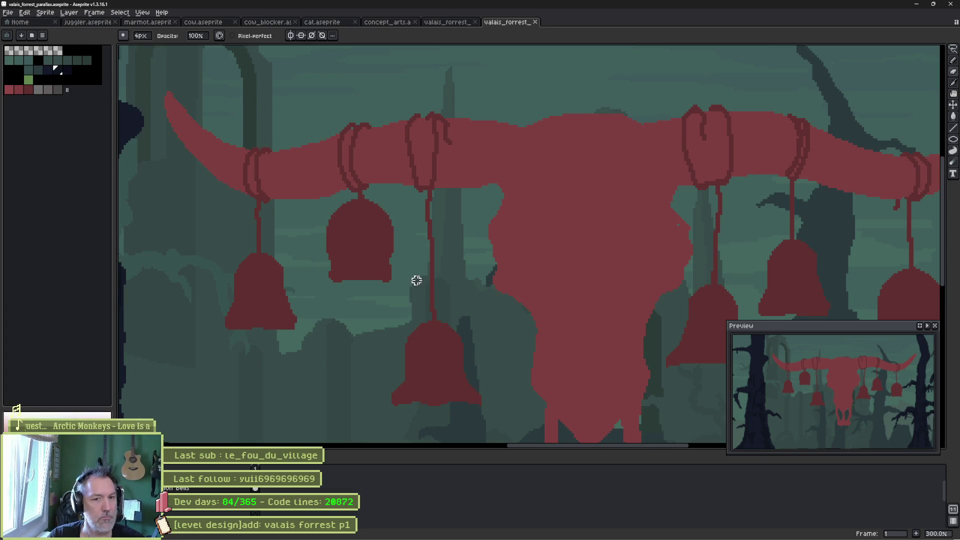
pyautogui.moveTo(412, 292)
pyautogui.mouseDown()
pyautogui.moveTo(481, 303)
pyautogui.moveTo(501, 334)
pyautogui.moveTo(403, 285)
pyautogui.moveTo(471, 313)
pyautogui.mouseUp()
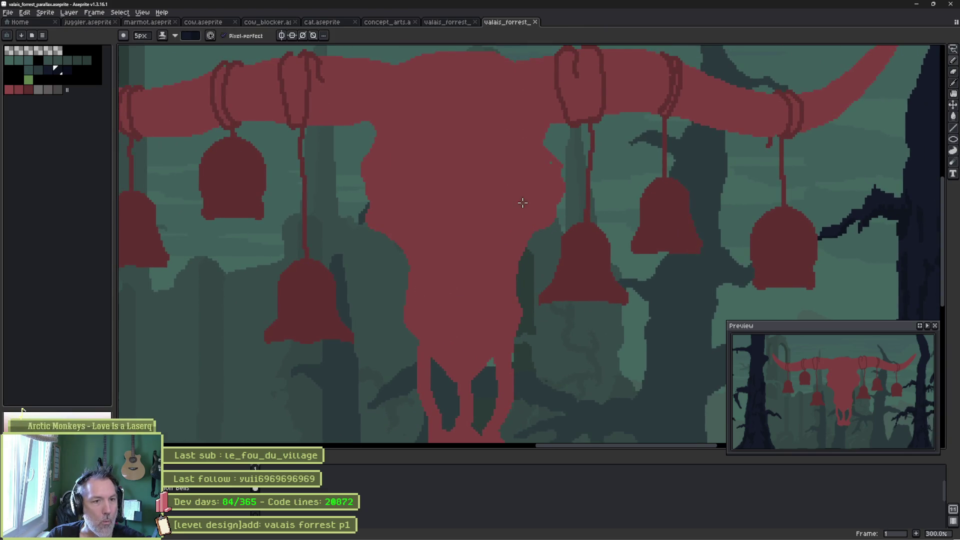
pyautogui.keyDown('alt'); pyautogui.click(544, 165); pyautogui.keyUp('alt')
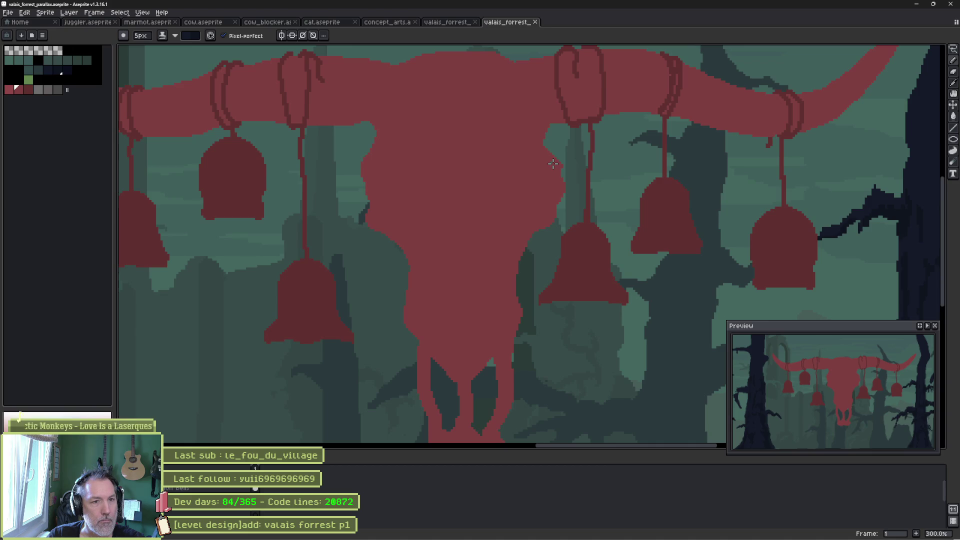
# Erase stray pixels along the skull's right edge, then zoom back out to 100%
pyautogui.scroll(3, 550, 180)
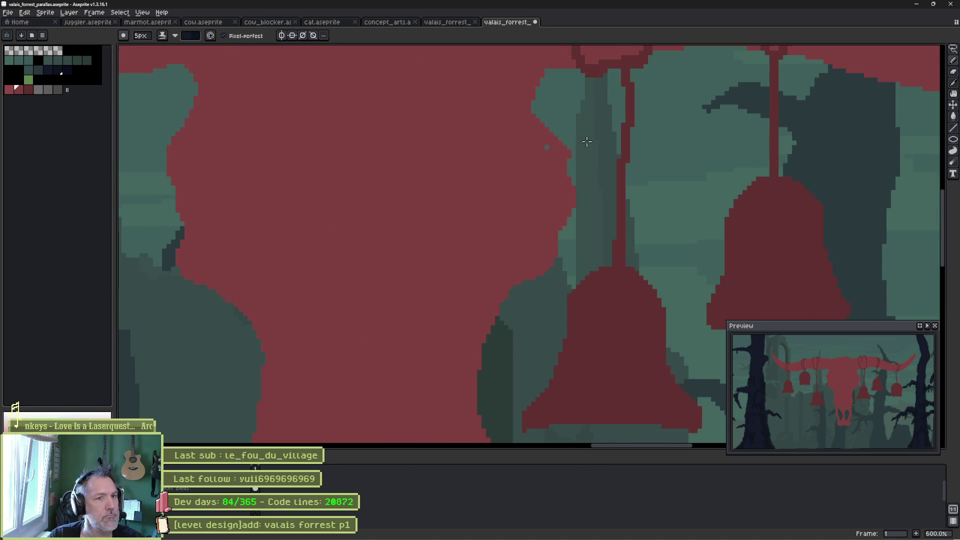
pyautogui.press('e')
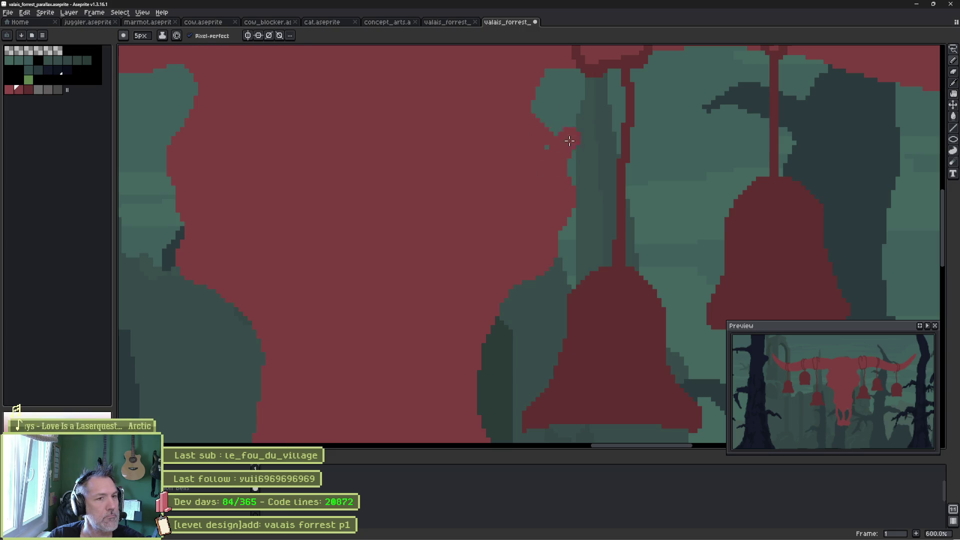
pyautogui.scroll(-4, 405, 150)
pyautogui.moveTo(318, 208); pyautogui.dragTo(362, 220)
pyautogui.scroll(2, 407, 204)
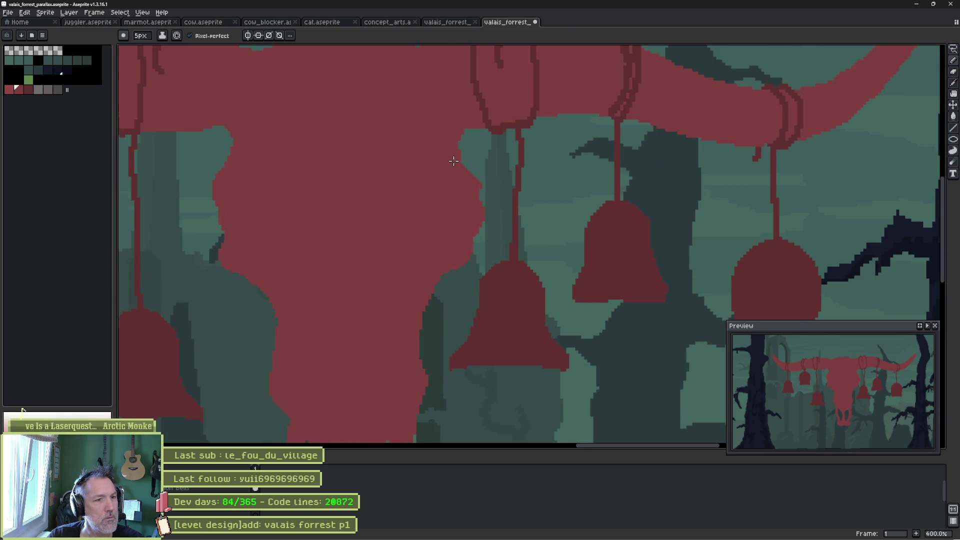
pyautogui.scroll(-1, 370, 197)
pyautogui.scroll(-1, 369, 197)
pyautogui.moveTo(489, 206)
pyautogui.mouseDown()
pyautogui.moveTo(538, 252)
pyautogui.moveTo(569, 252)
pyautogui.mouseUp()
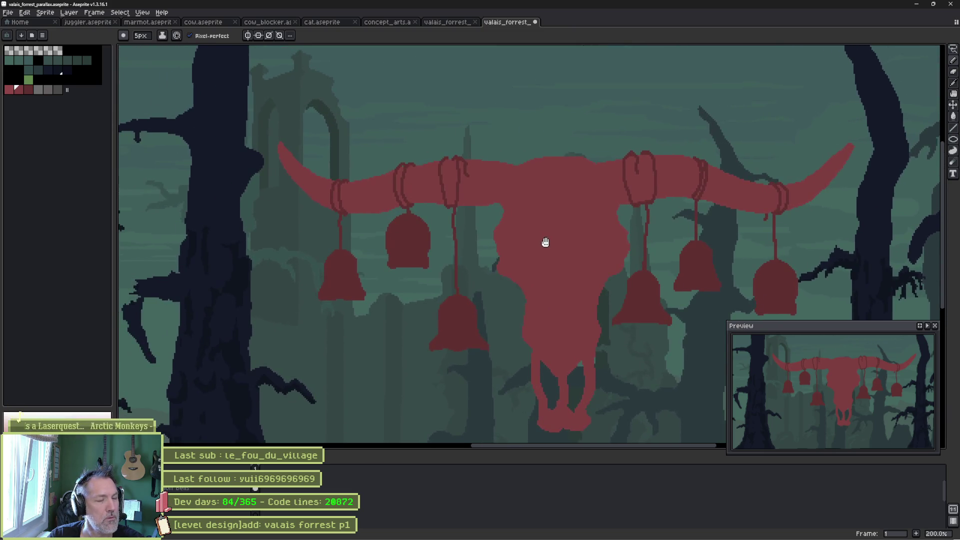
pyautogui.scroll(-1, 387, 218)
pyautogui.rightClick(454, 244)
pyautogui.press('Escape')
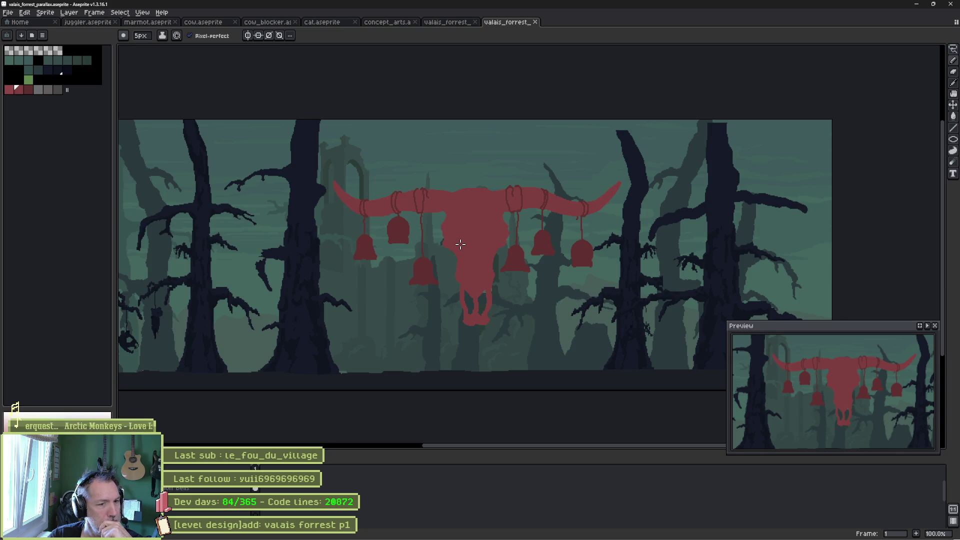
pyautogui.moveTo(304, 275); pyautogui.dragTo(529, 283)
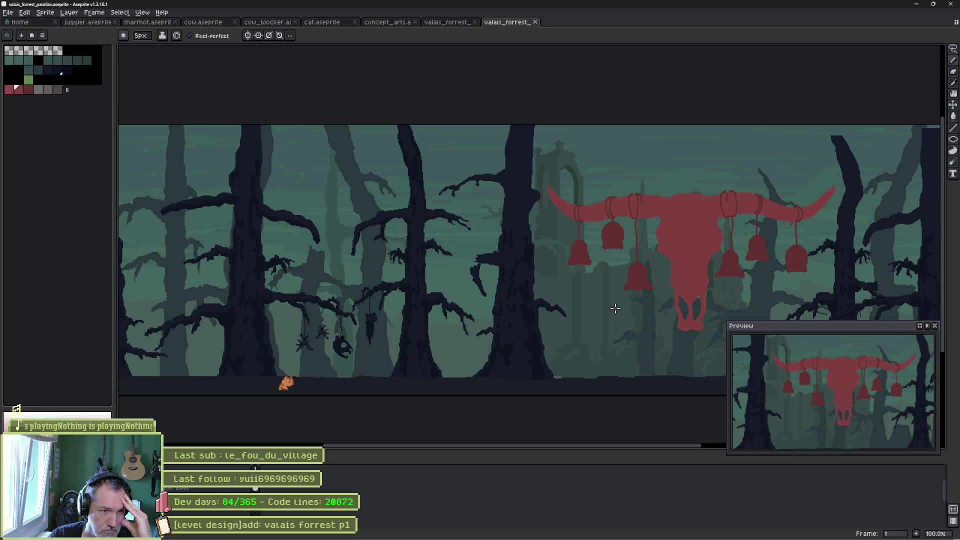
pyautogui.moveTo(412, 283); pyautogui.dragTo(419, 281)
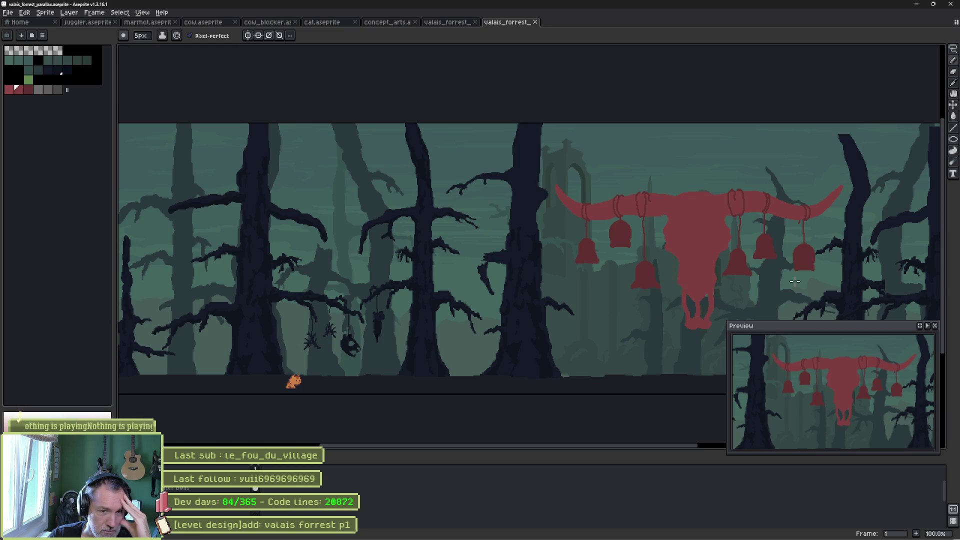
pyautogui.moveTo(812, 270)
pyautogui.mouseDown()
pyautogui.moveTo(726, 292)
pyautogui.moveTo(677, 291)
pyautogui.mouseUp()
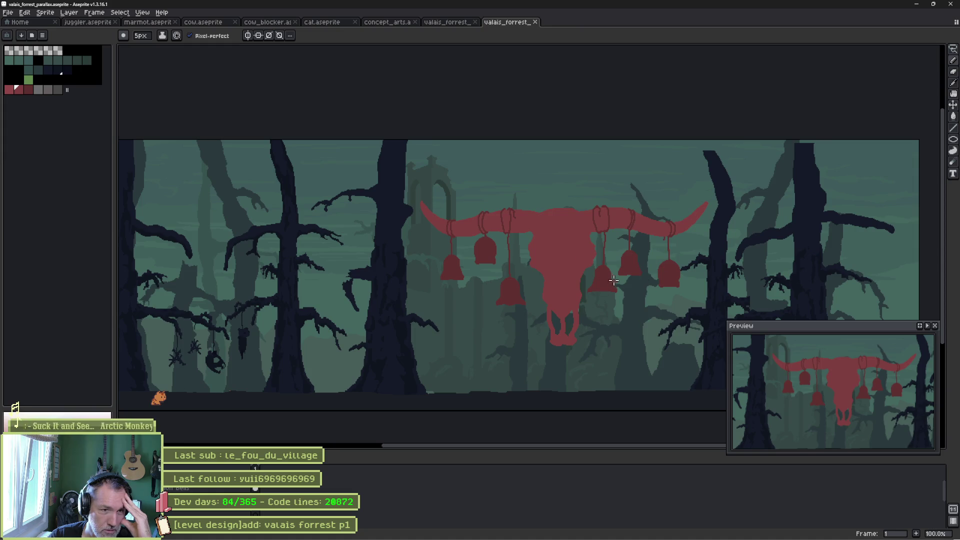
pyautogui.moveTo(674, 327)
pyautogui.mouseDown()
pyautogui.moveTo(654, 317)
pyautogui.moveTo(488, 323)
pyautogui.mouseUp()
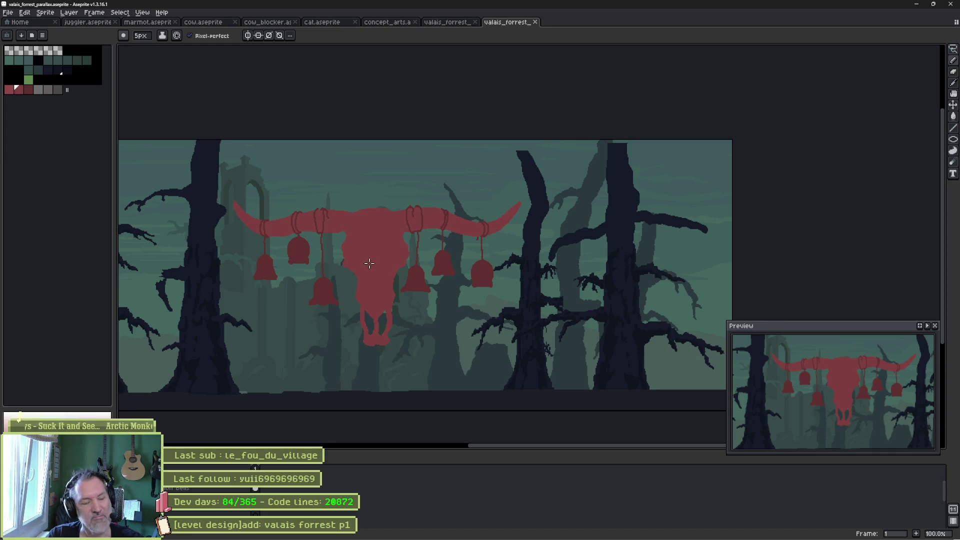
pyautogui.moveTo(320, 267)
pyautogui.mouseDown()
pyautogui.moveTo(482, 264)
pyautogui.moveTo(437, 264)
pyautogui.mouseUp()
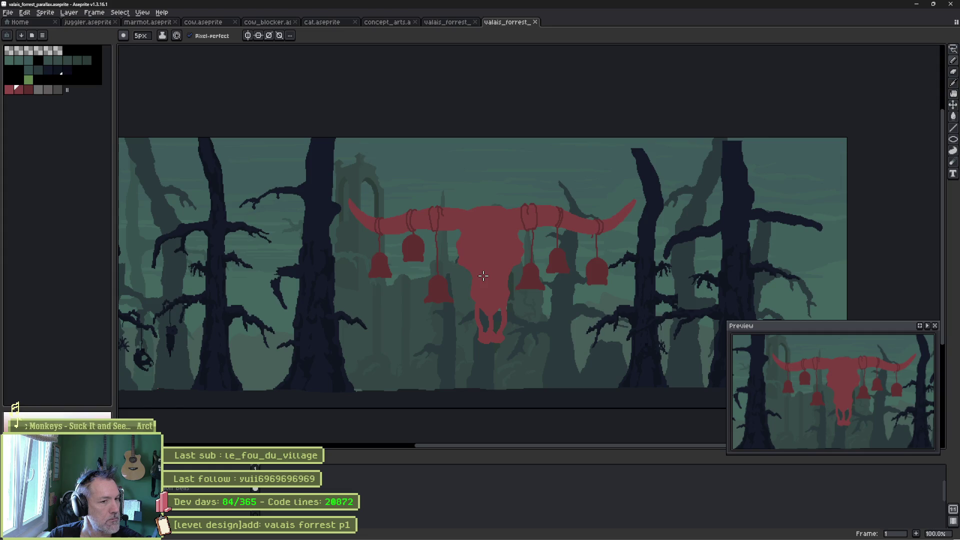
pyautogui.scroll(2, 483, 275)
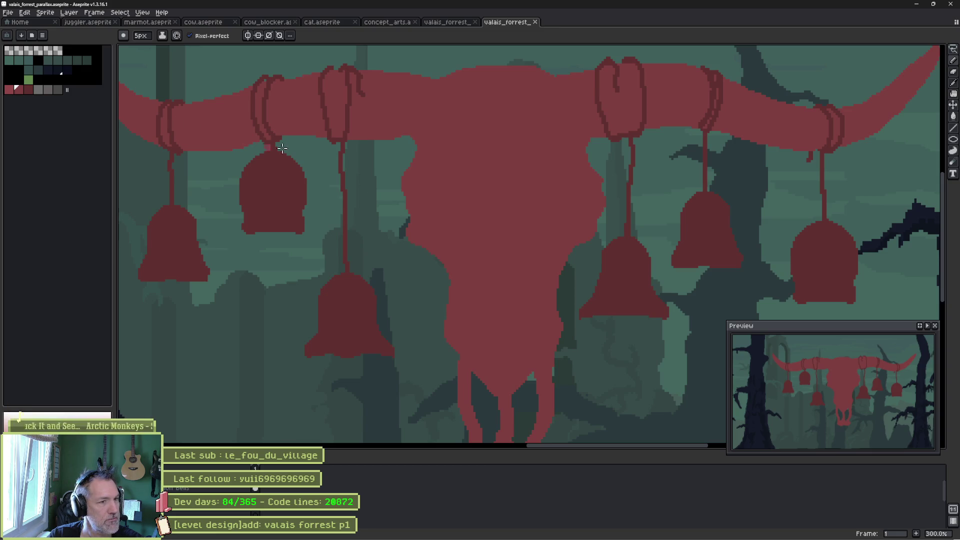
# Bucket-fill the red bull skull with grey, leaving the bells red
pyautogui.click(48, 90)
pyautogui.press('g')
pyautogui.click(457, 178)
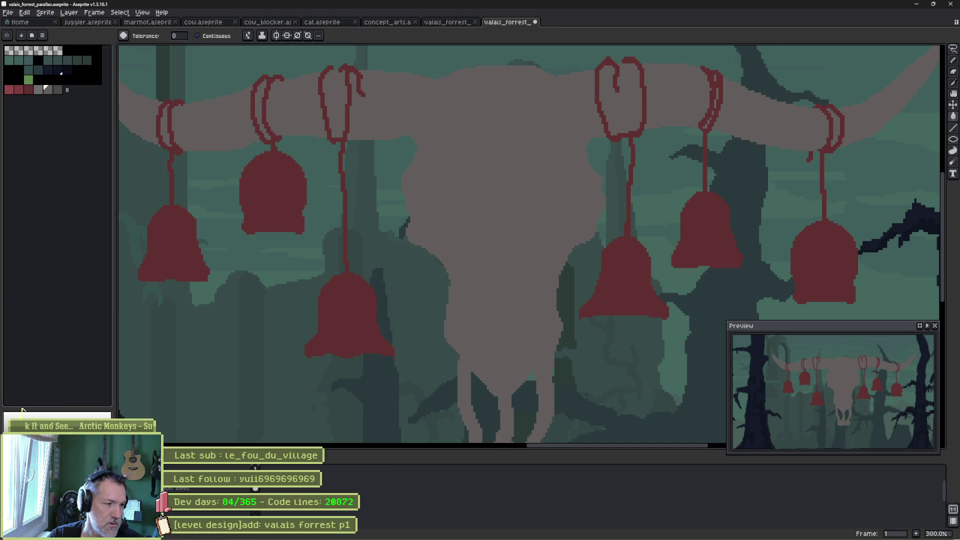
# Check the layer properties, undo an accidental grey palette swatch, and save the file
pyautogui.doubleClick(170, 530)
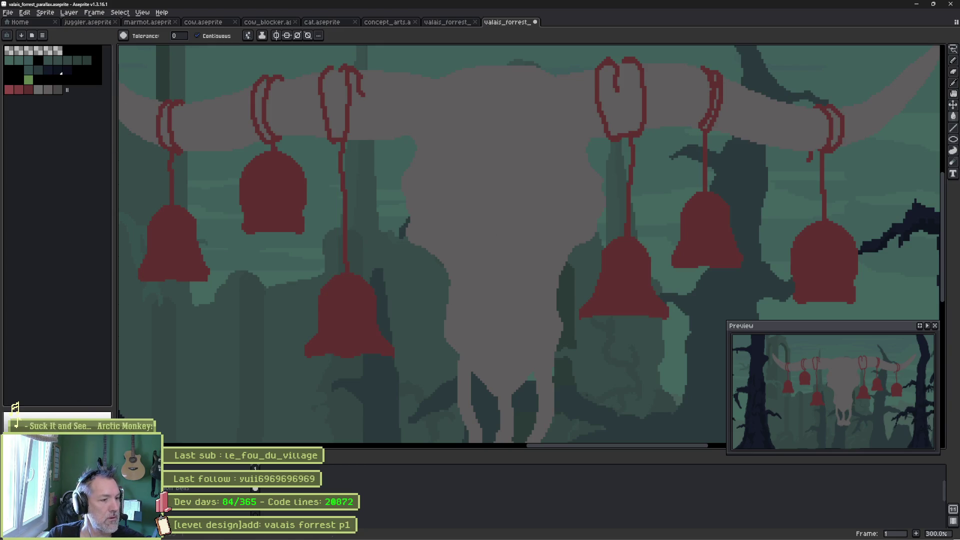
pyautogui.click(53, 95)
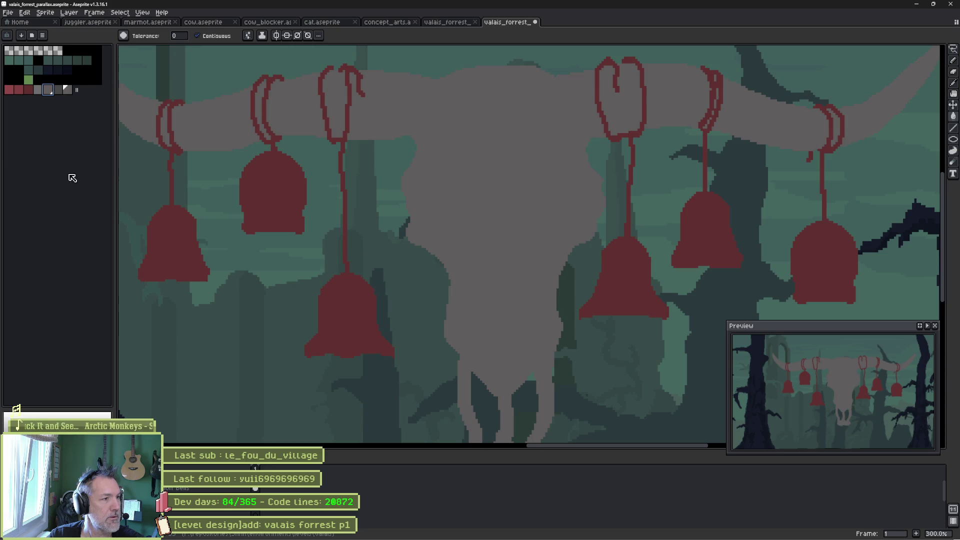
pyautogui.hotkey('ctrl', 'z')
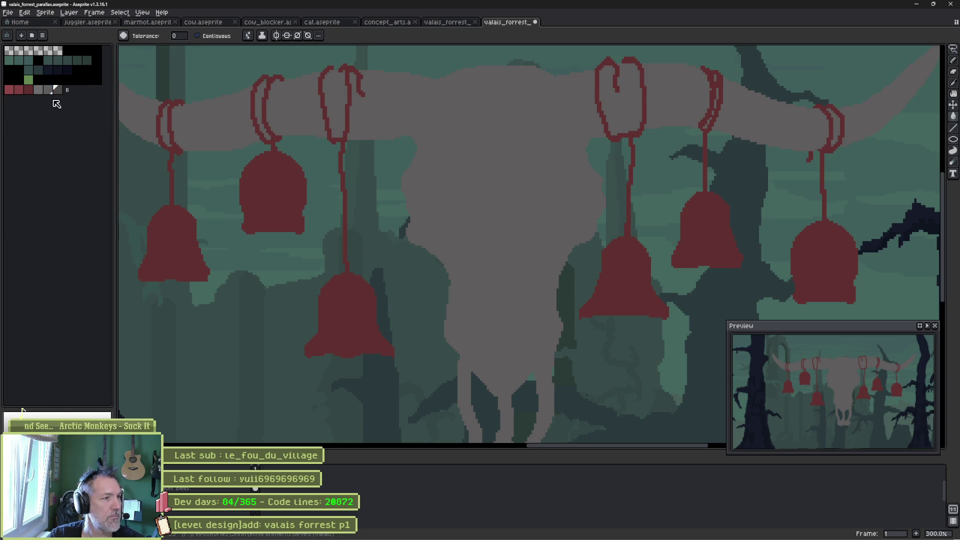
pyautogui.scroll(-1, 480, 250)
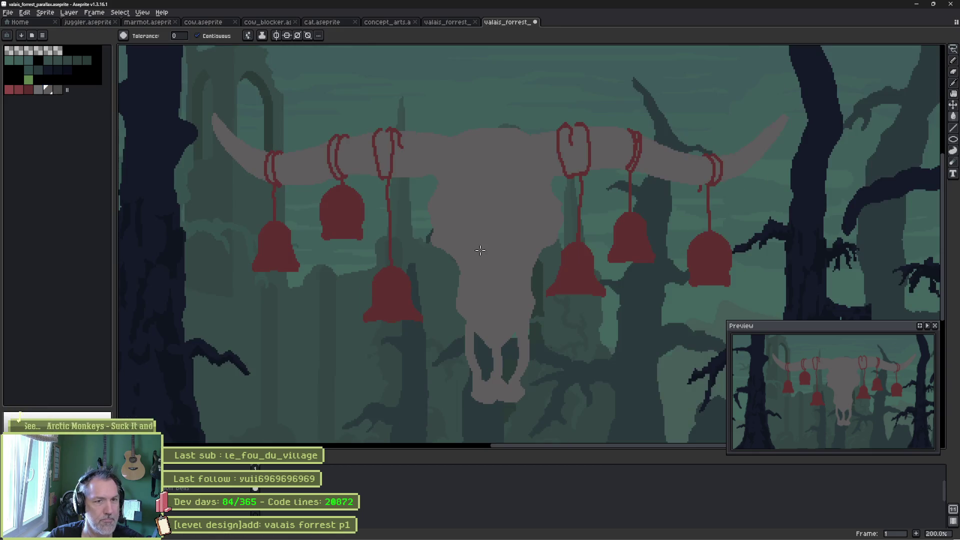
pyautogui.hotkey('ctrl', 's')
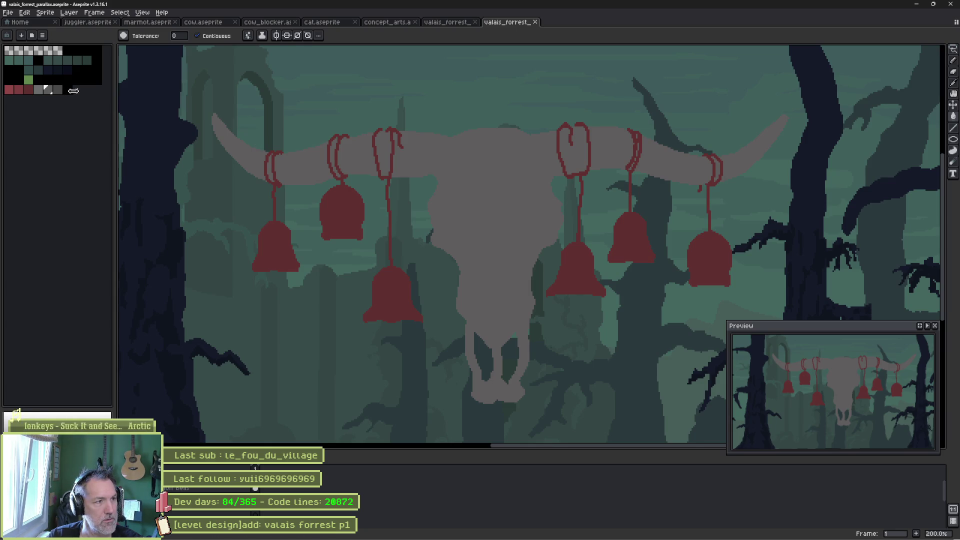
# Fill the skull with a lighter grey, then refill it with pale beige
pyautogui.moveTo(36, 88); pyautogui.dragTo(82, 91)
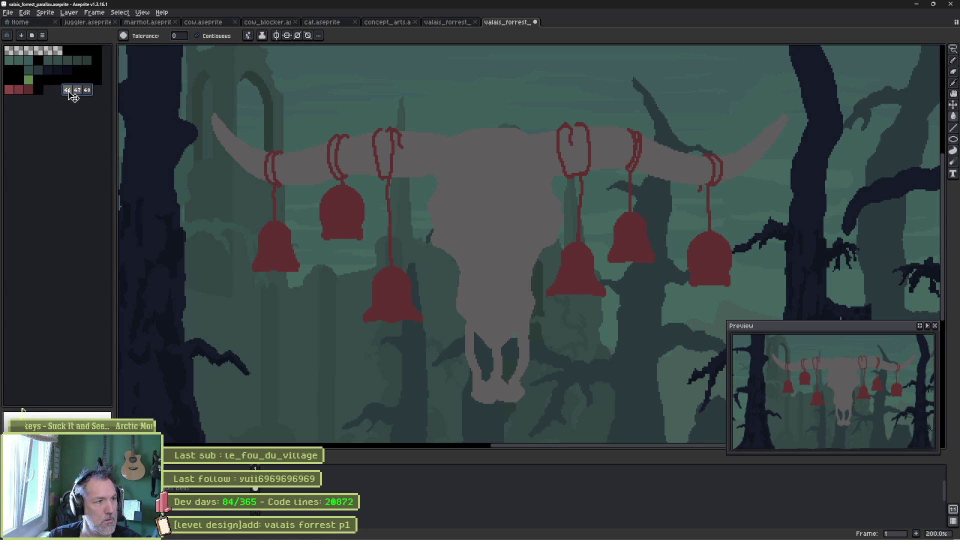
pyautogui.click(38, 89)
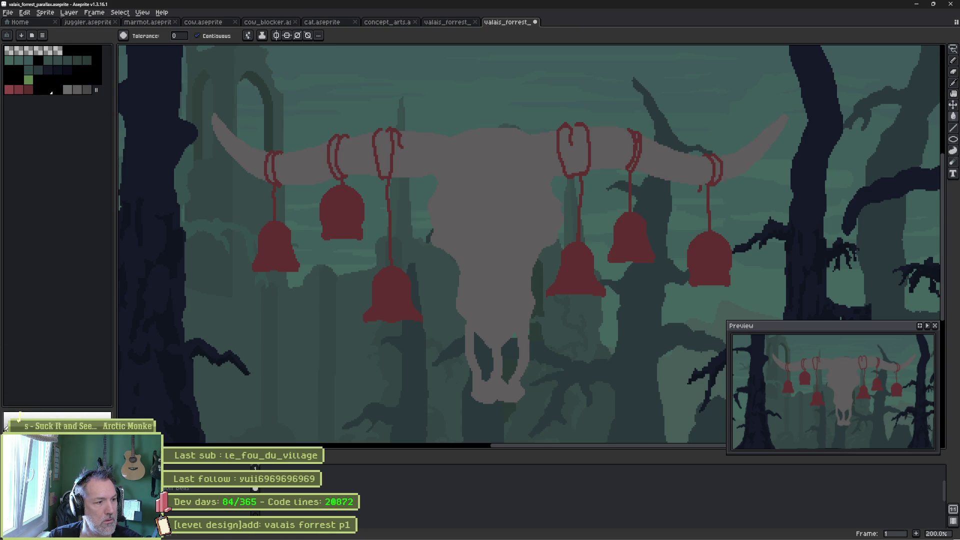
pyautogui.click(504, 275)
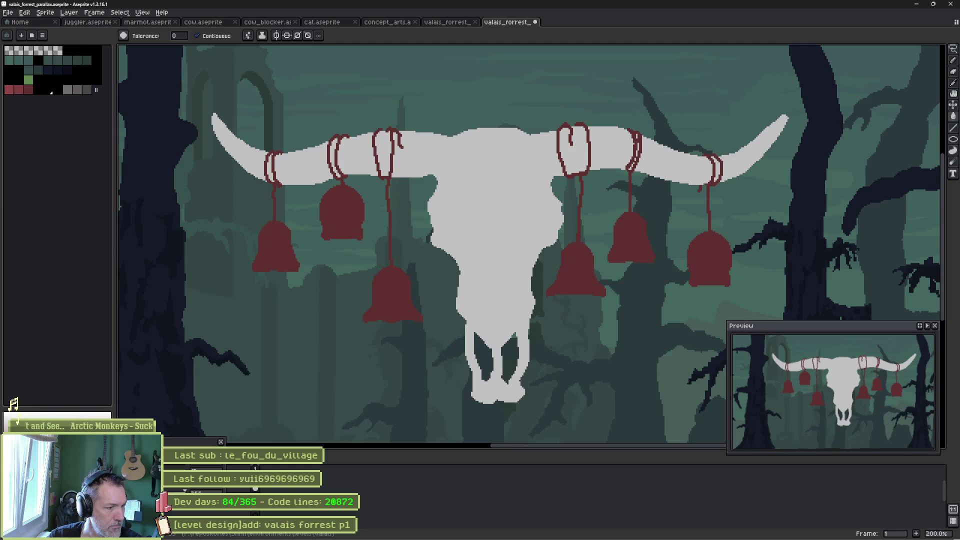
pyautogui.click(510, 257)
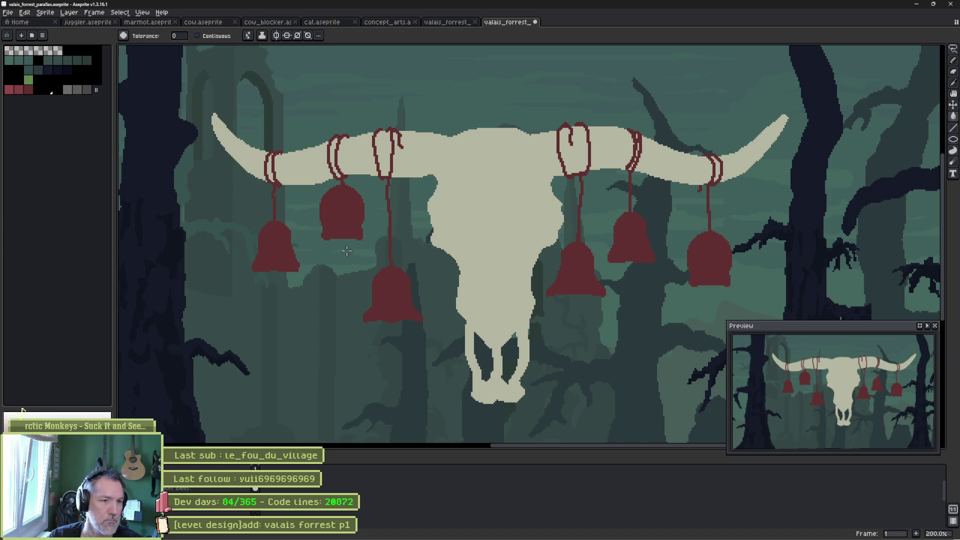
pyautogui.hotkey('shift', 'r')
pyautogui.moveTo(572, 284); pyautogui.dragTo(755, 212)
pyautogui.click(702, 223)
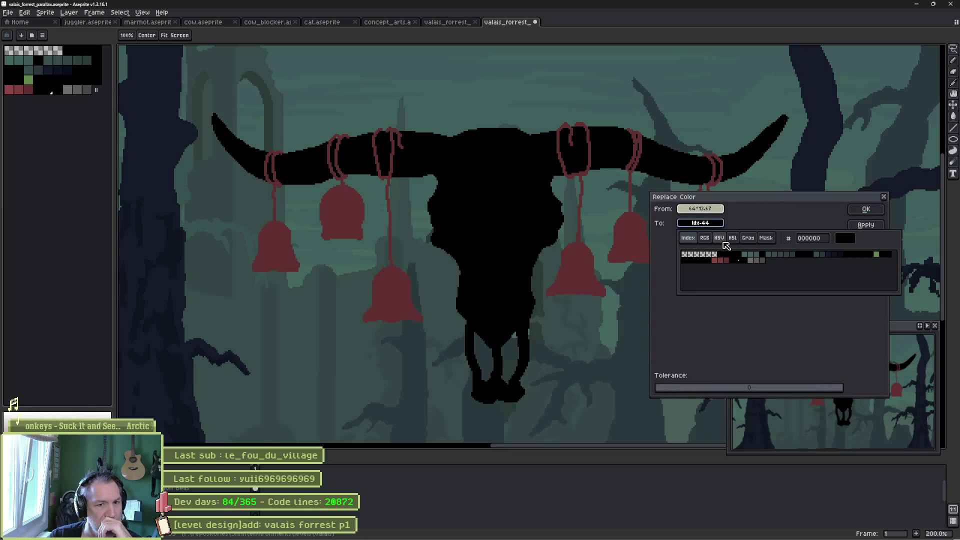
pyautogui.click(720, 239)
pyautogui.moveTo(690, 257); pyautogui.dragTo(769, 278)
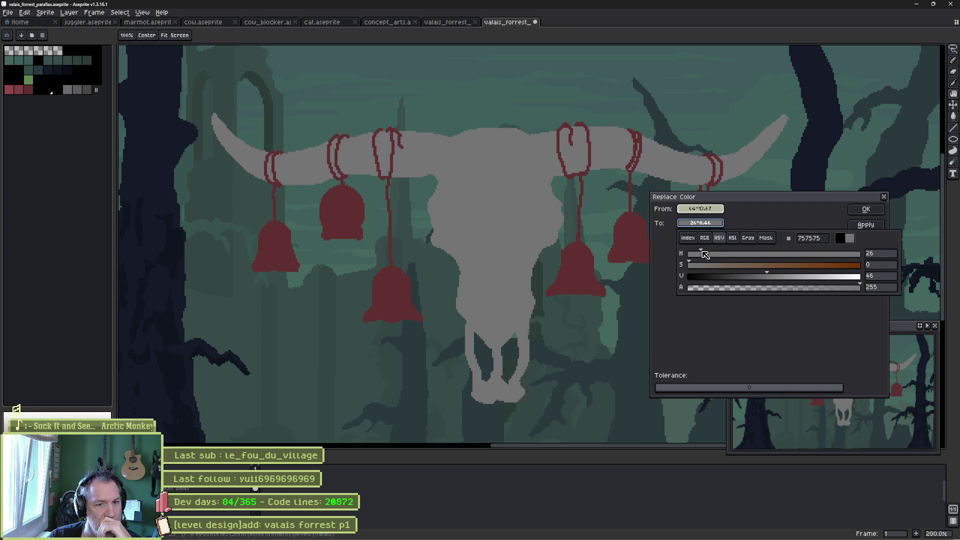
pyautogui.click(696, 268)
pyautogui.moveTo(703, 254)
pyautogui.mouseDown()
pyautogui.moveTo(797, 254)
pyautogui.moveTo(717, 253)
pyautogui.mouseUp()
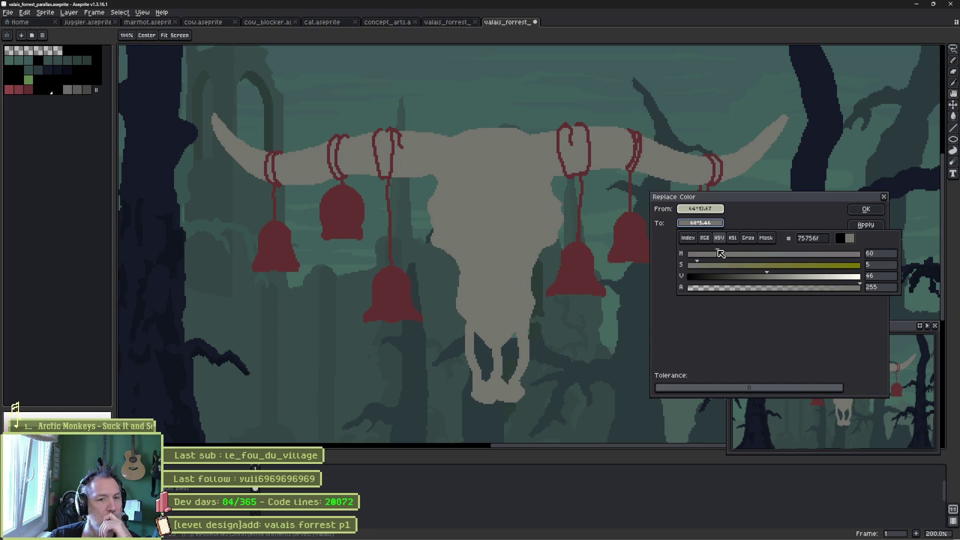
pyautogui.moveTo(718, 252)
pyautogui.mouseDown()
pyautogui.moveTo(797, 250)
pyautogui.moveTo(753, 248)
pyautogui.mouseUp()
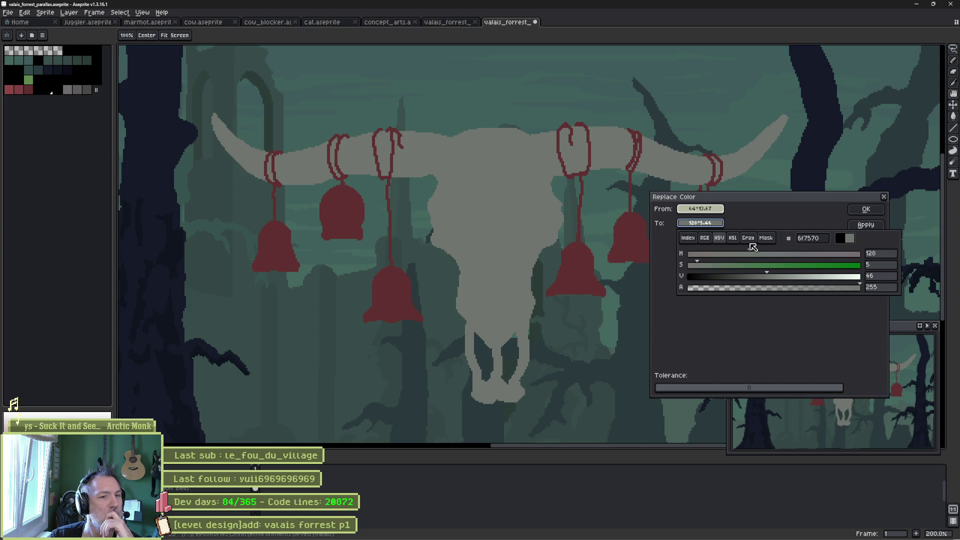
pyautogui.click(791, 200)
pyautogui.moveTo(791, 200); pyautogui.dragTo(770, 122)
pyautogui.click(682, 127)
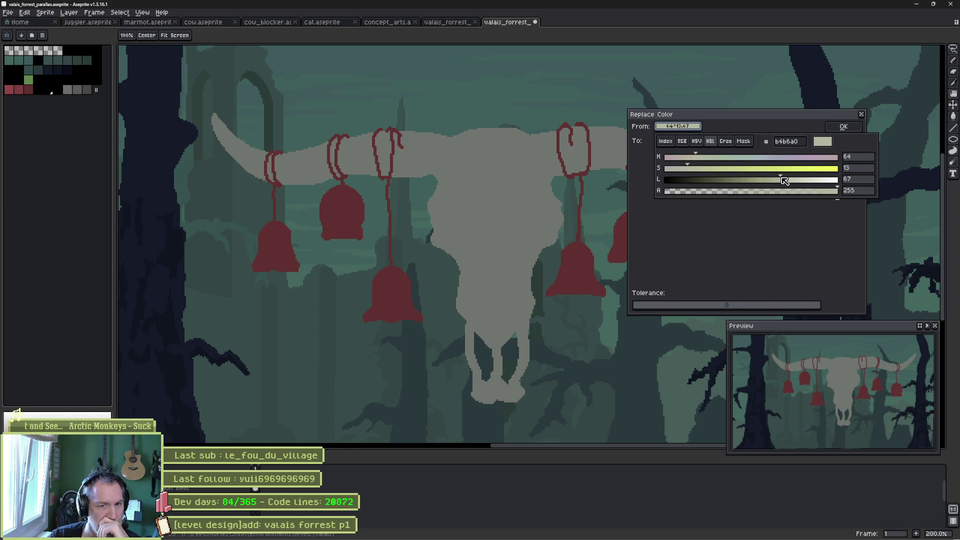
pyautogui.moveTo(784, 180); pyautogui.dragTo(780, 181)
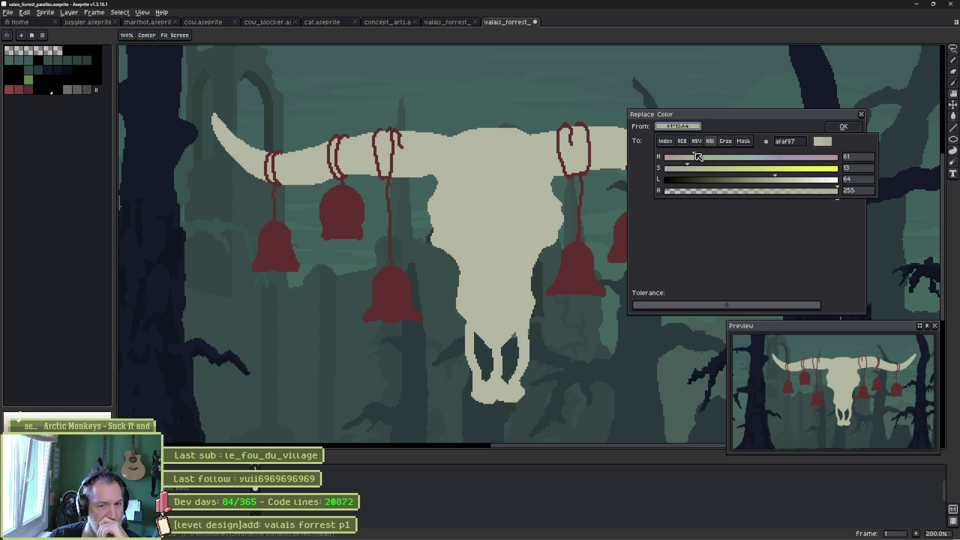
pyautogui.moveTo(691, 153)
pyautogui.mouseDown()
pyautogui.moveTo(680, 153)
pyautogui.moveTo(747, 162)
pyautogui.moveTo(677, 157)
pyautogui.moveTo(742, 168)
pyautogui.moveTo(700, 167)
pyautogui.mouseUp()
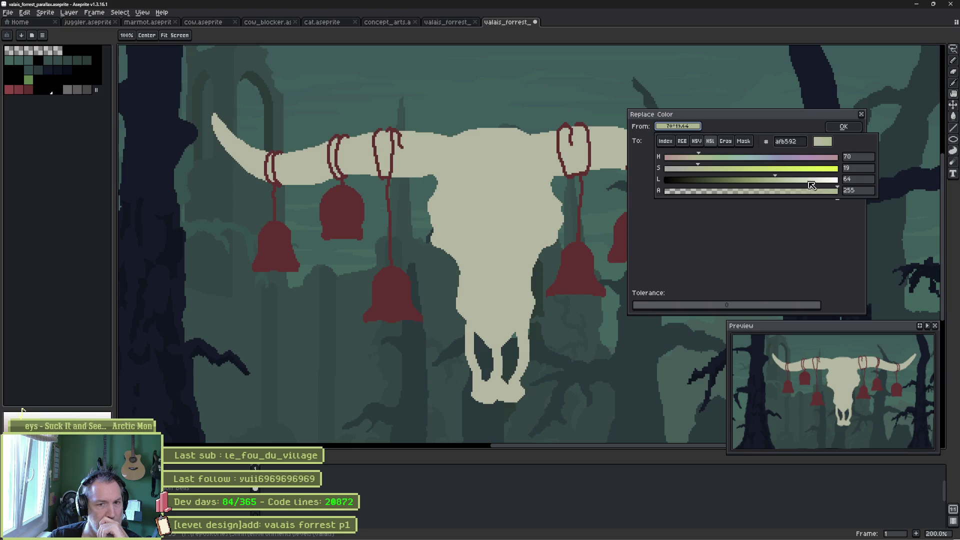
pyautogui.moveTo(777, 179)
pyautogui.mouseDown()
pyautogui.moveTo(700, 179)
pyautogui.moveTo(723, 179)
pyautogui.moveTo(703, 179)
pyautogui.moveTo(714, 179)
pyautogui.mouseUp()
pyautogui.click(756, 206)
pyautogui.click(695, 141)
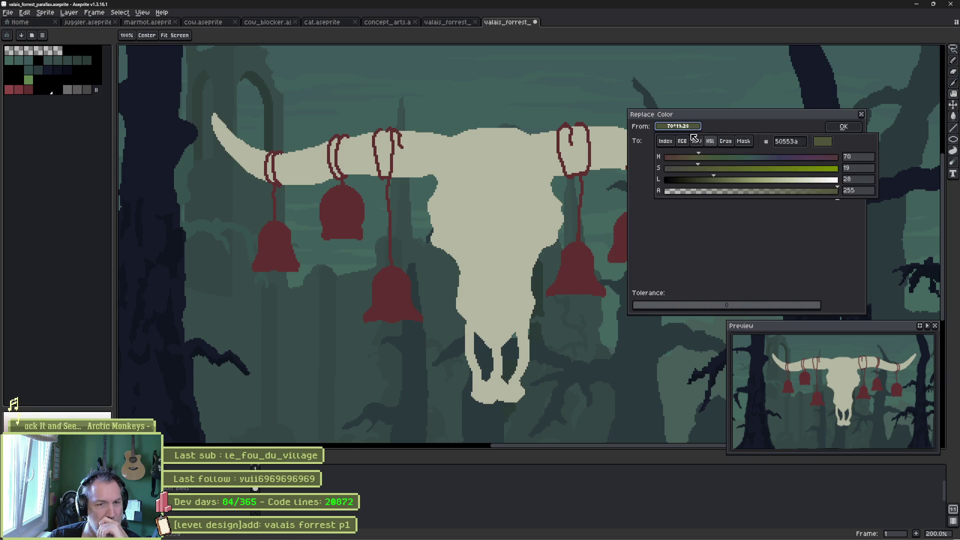
pyautogui.click(696, 143)
pyautogui.click(697, 142)
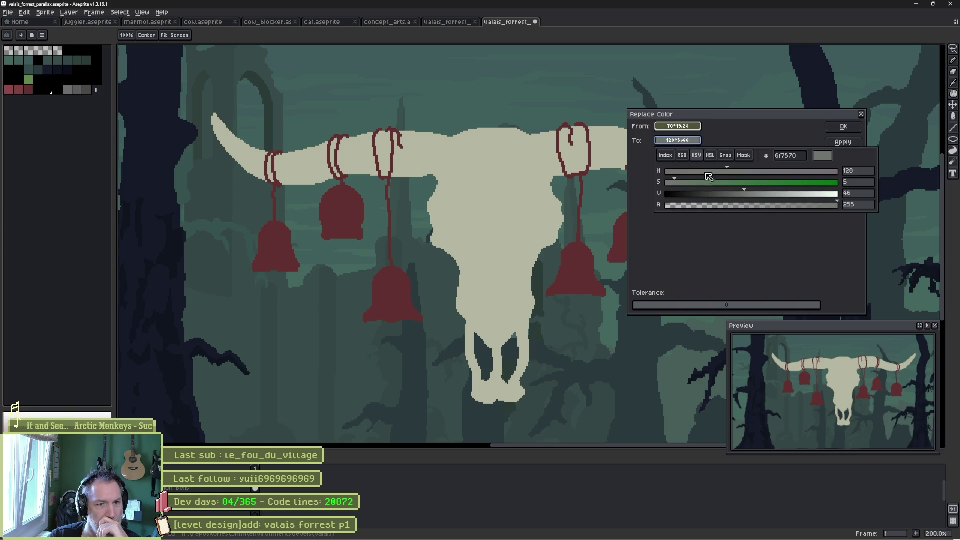
pyautogui.moveTo(726, 175); pyautogui.dragTo(718, 175)
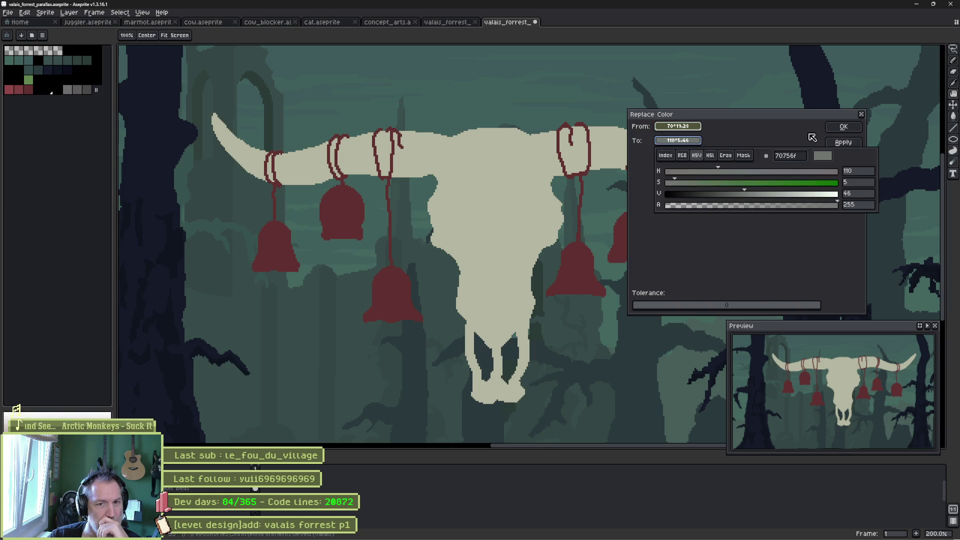
pyautogui.click(813, 138)
pyautogui.click(839, 159)
pyautogui.keyDown('alt'); pyautogui.click(555, 212); pyautogui.keyUp('alt')
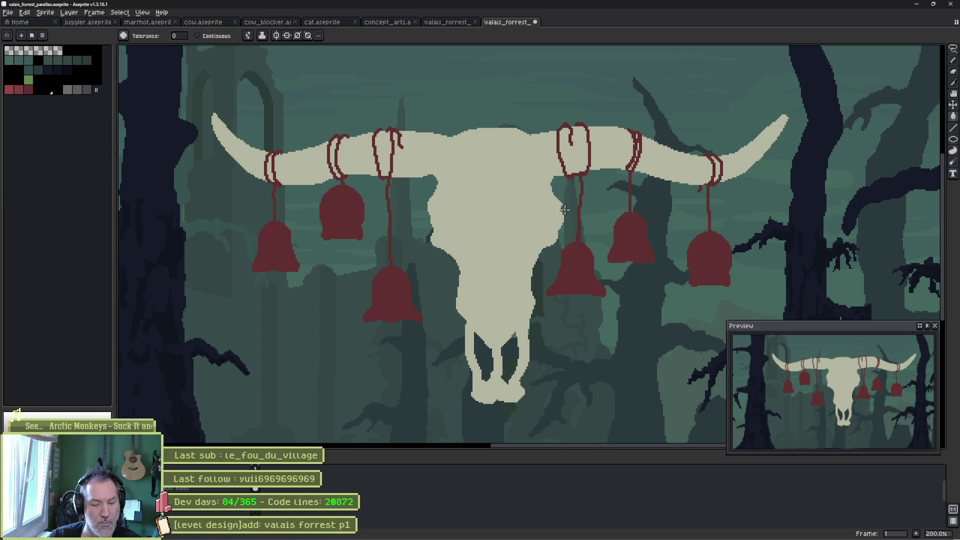
pyautogui.hotkey('shift', 'r')
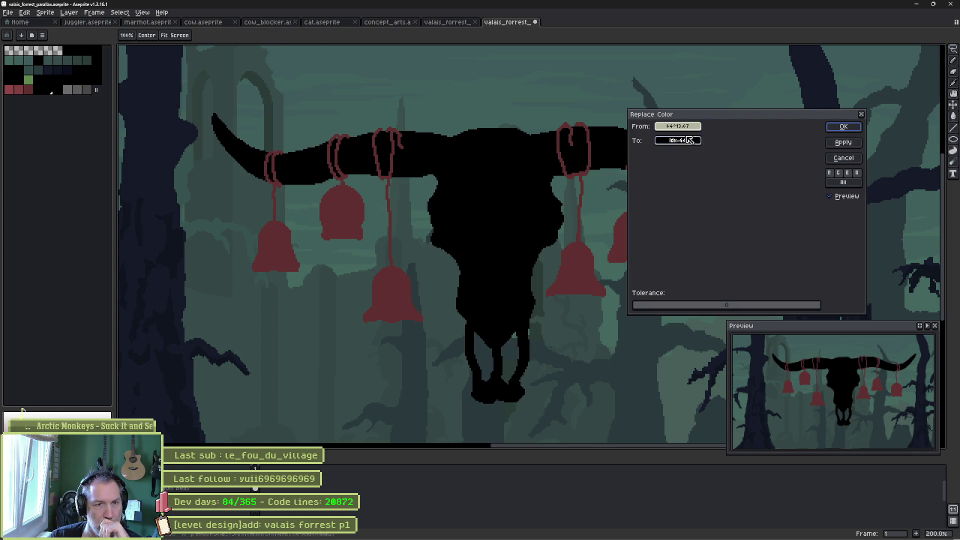
# Set the Replace Color target to an HSV grey-green near H66 S9 V49 and apply it
pyautogui.click(685, 141)
pyautogui.click(697, 155)
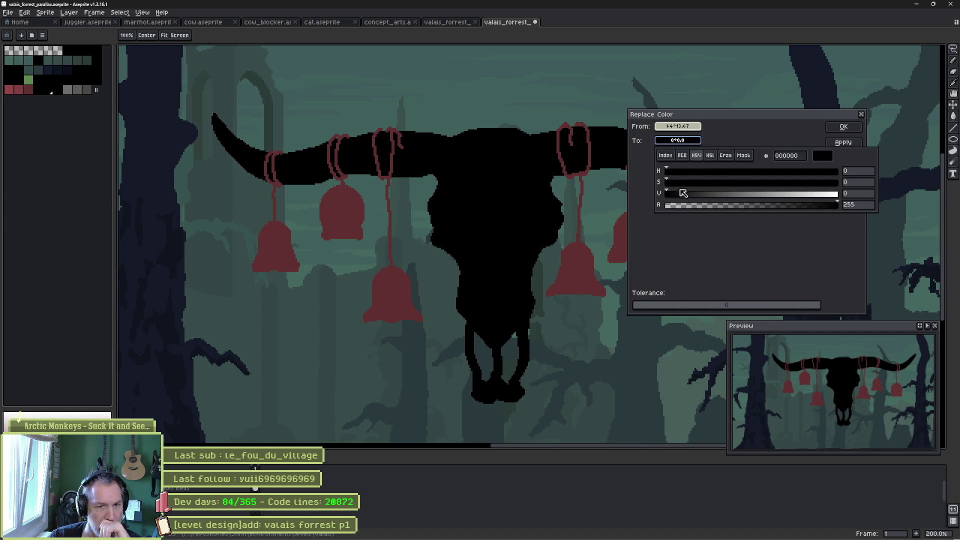
pyautogui.click(677, 195)
pyautogui.moveTo(678, 195)
pyautogui.mouseDown()
pyautogui.moveTo(715, 194)
pyautogui.moveTo(700, 171)
pyautogui.moveTo(762, 195)
pyautogui.mouseUp()
pyautogui.click(683, 183)
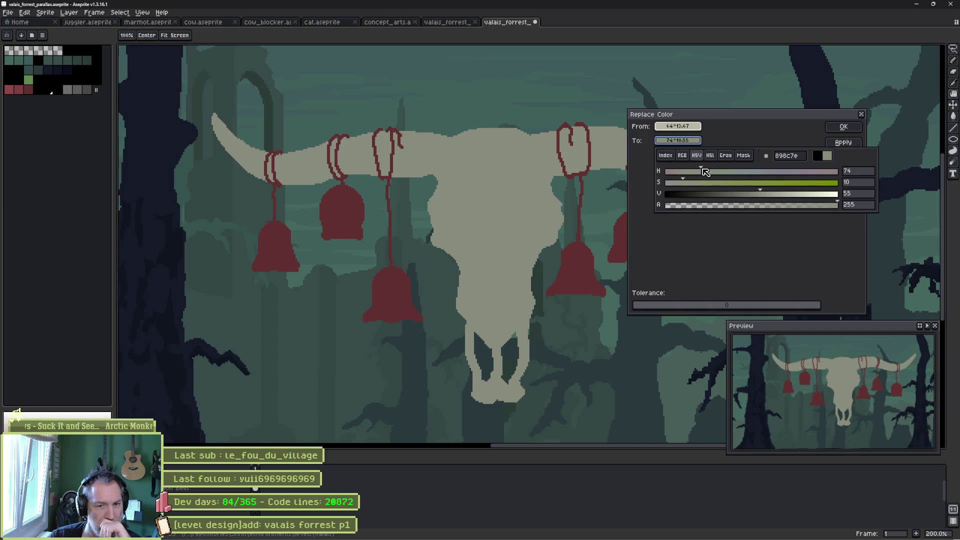
pyautogui.moveTo(705, 171)
pyautogui.mouseDown()
pyautogui.moveTo(820, 165)
pyautogui.moveTo(706, 167)
pyautogui.mouseUp()
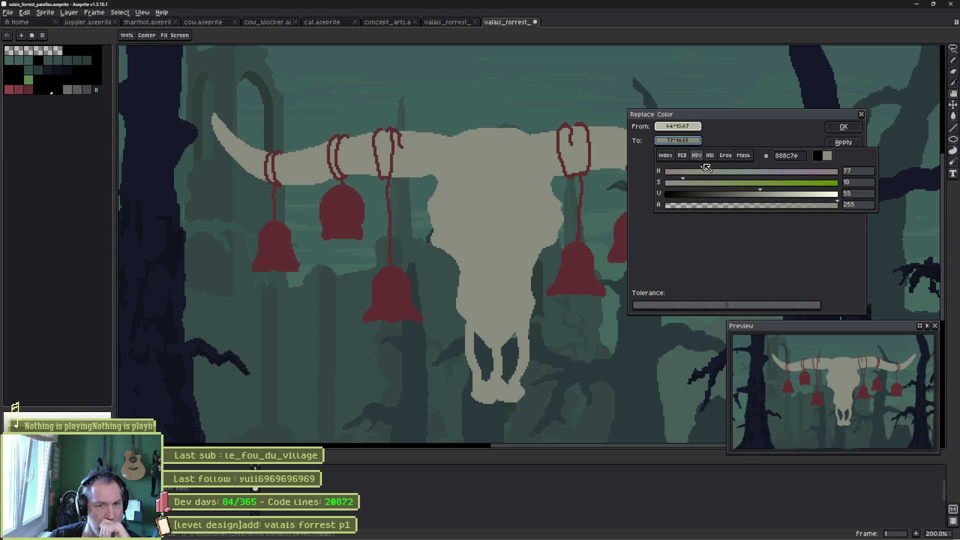
pyautogui.moveTo(706, 167)
pyautogui.mouseDown()
pyautogui.moveTo(676, 166)
pyautogui.moveTo(717, 165)
pyautogui.moveTo(701, 163)
pyautogui.mouseUp()
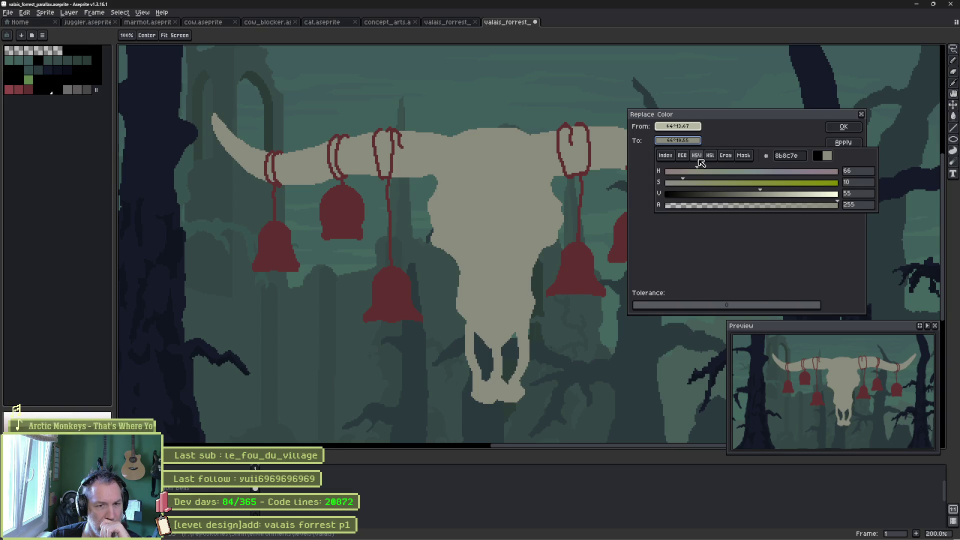
pyautogui.moveTo(689, 180)
pyautogui.mouseDown()
pyautogui.moveTo(703, 179)
pyautogui.moveTo(683, 180)
pyautogui.mouseUp()
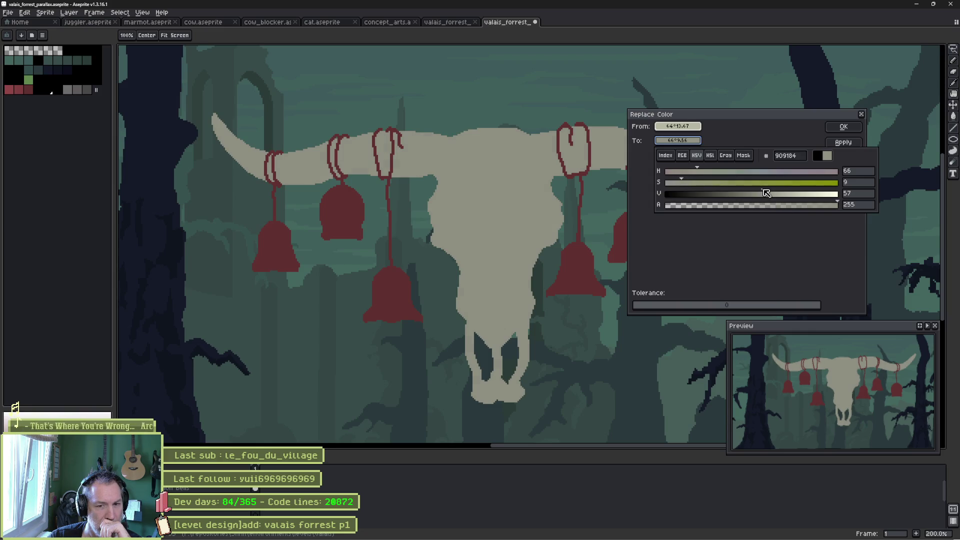
pyautogui.moveTo(768, 193); pyautogui.dragTo(753, 192)
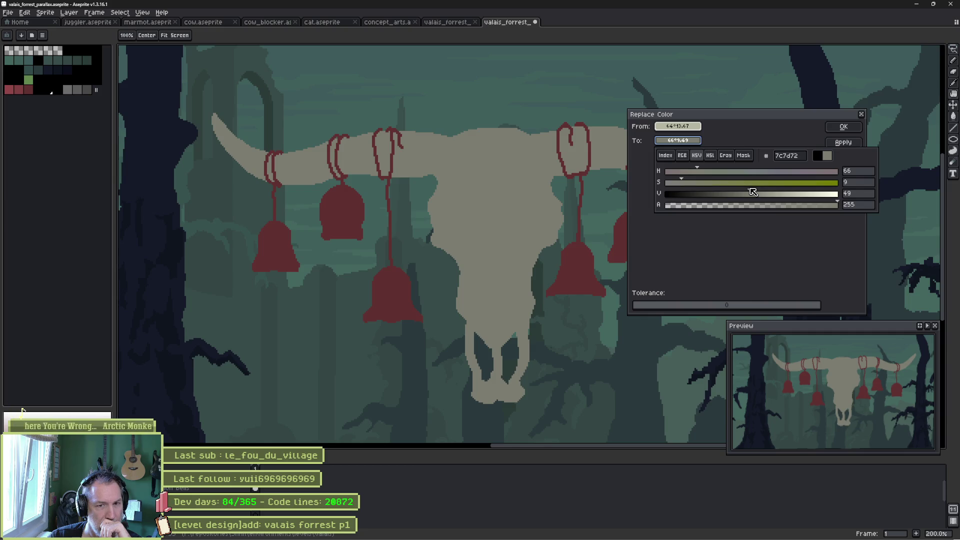
pyautogui.click(840, 127)
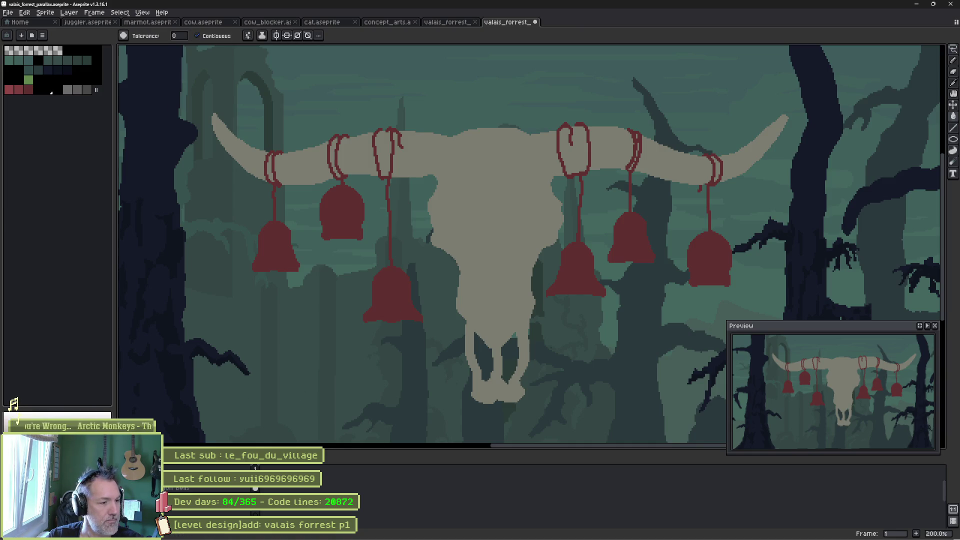
# Move the skull grey to a new palette slot, add a lighter grey, and pick the skull grey
pyautogui.click(96, 89)
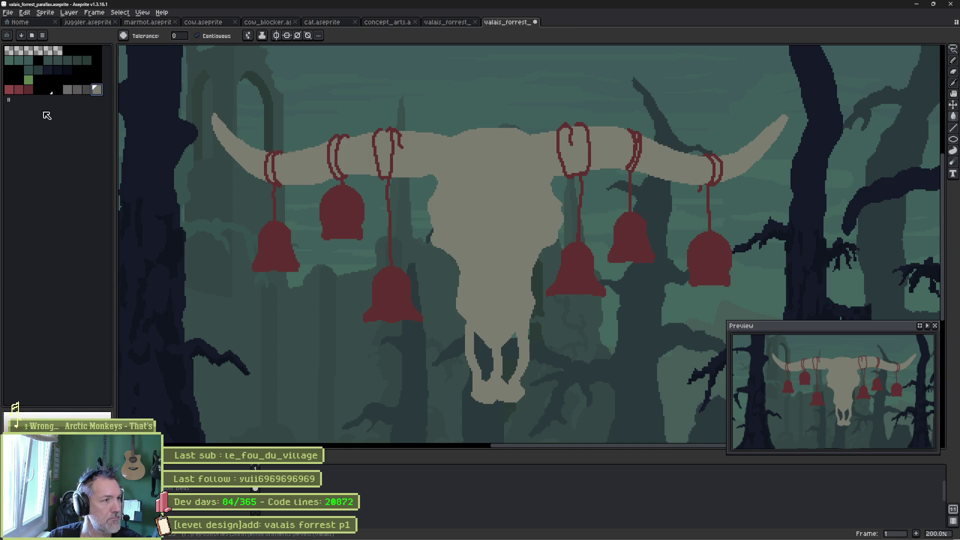
pyautogui.moveTo(96, 90); pyautogui.dragTo(18, 99)
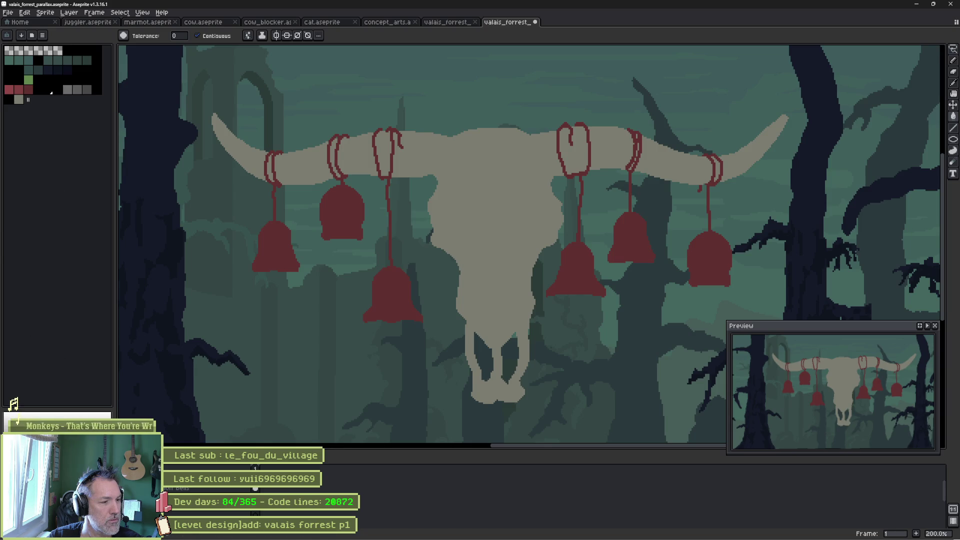
pyautogui.moveTo(19, 99); pyautogui.dragTo(26, 101)
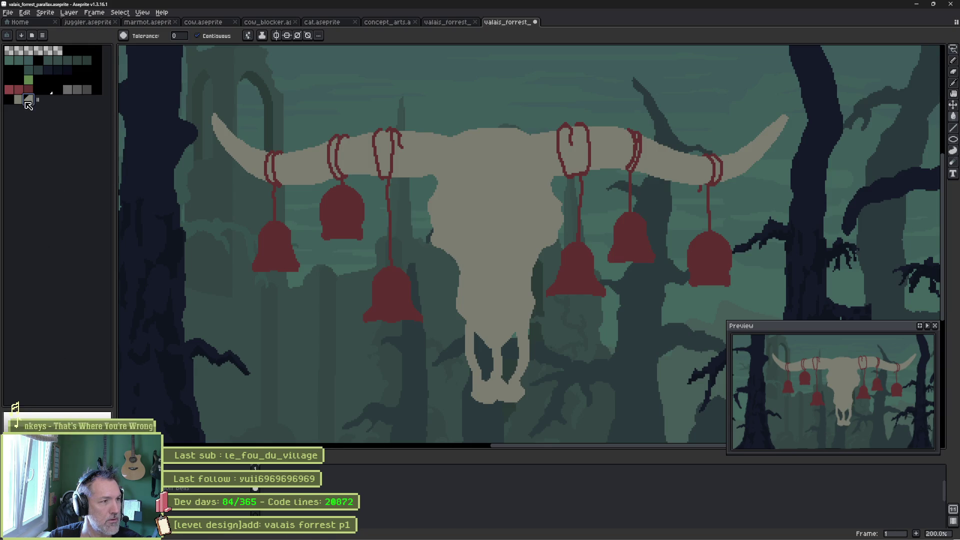
pyautogui.click(19, 100)
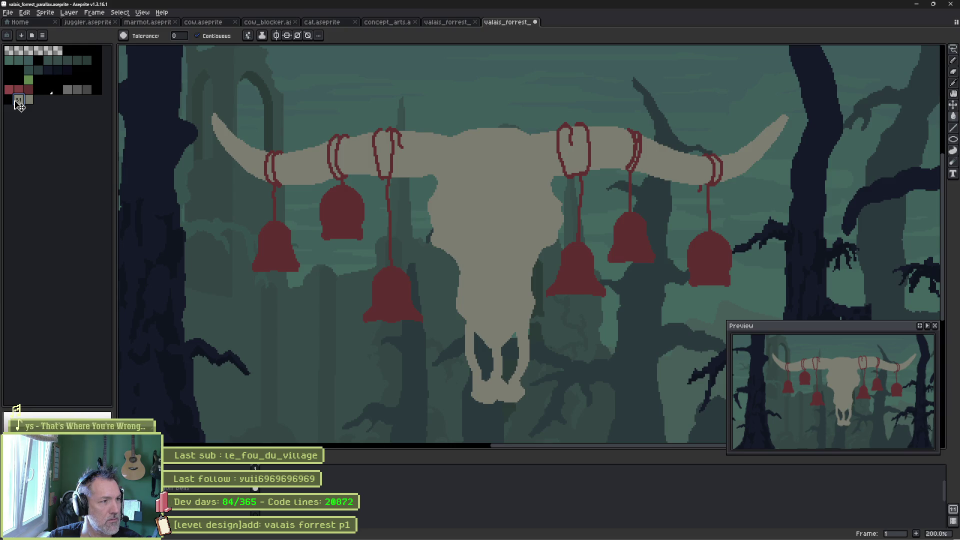
# Switch to the Pencil and enlarge the brush to 11 px
pyautogui.press('b')
pyautogui.scroll(4, 448, 213)
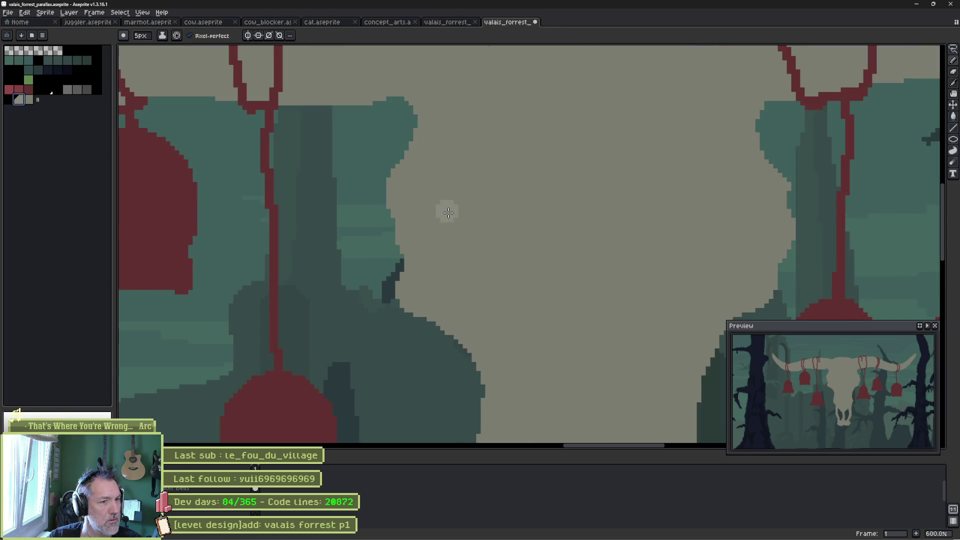
pyautogui.scroll(-3, 449, 213)
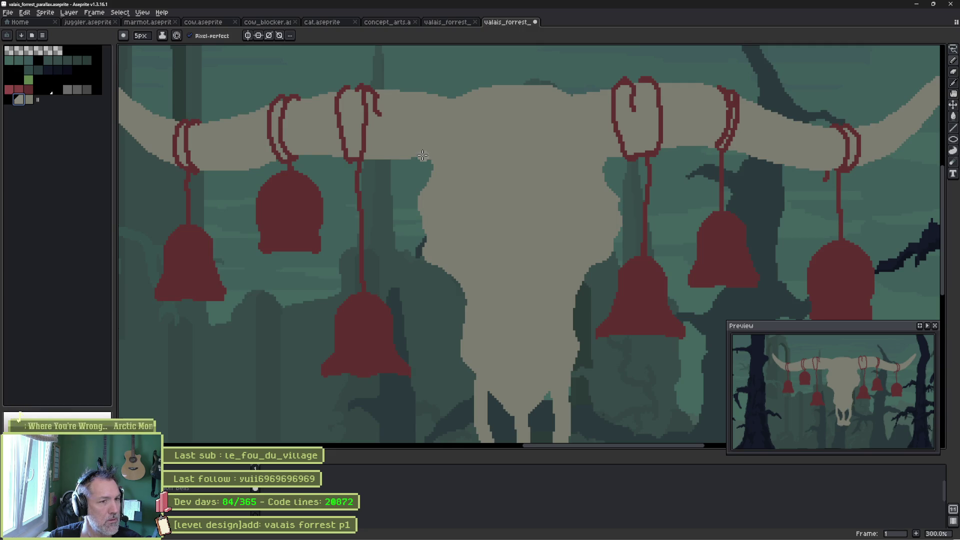
pyautogui.press('e')
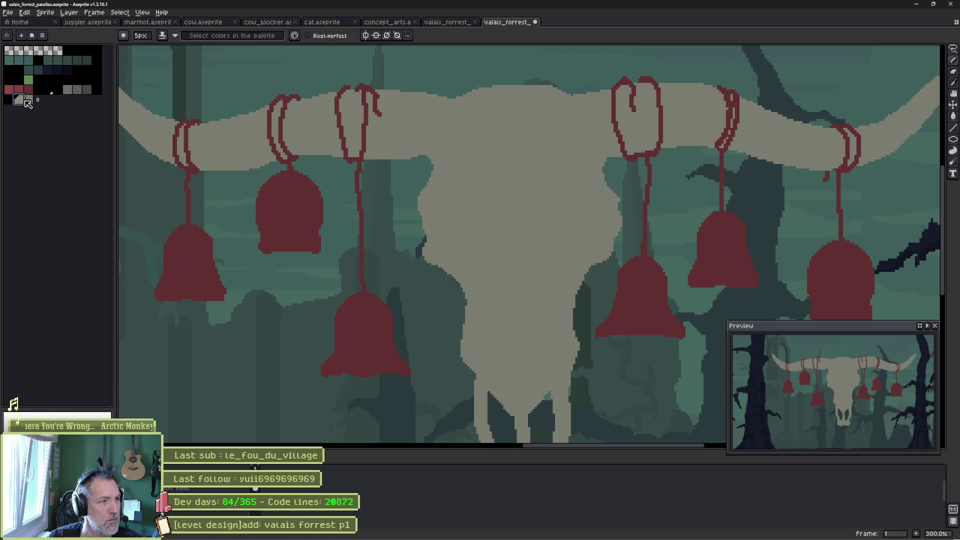
pyautogui.press('+')
pyautogui.press('+')
pyautogui.press('+')
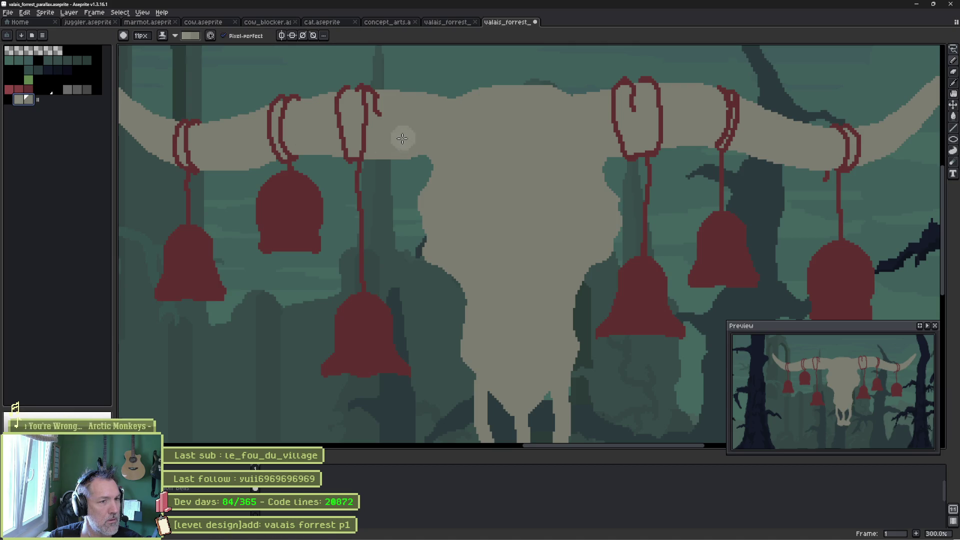
# Paint light highlights along the horn top, skull top edge, and both upper brow arcs
pyautogui.scroll(-2, 395, 145)
pyautogui.scroll(-1, 334, 162)
pyautogui.scroll(1, 297, 147)
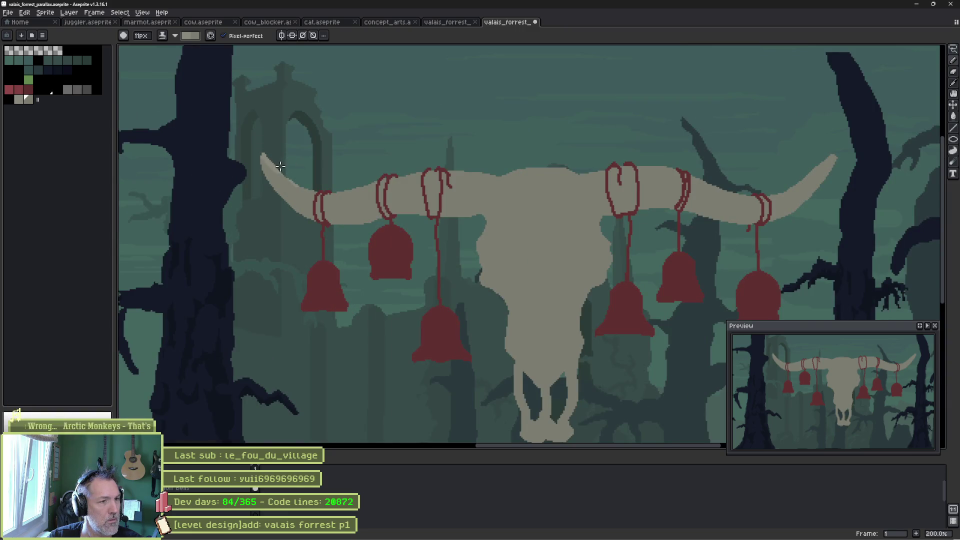
pyautogui.moveTo(403, 178); pyautogui.dragTo(495, 176)
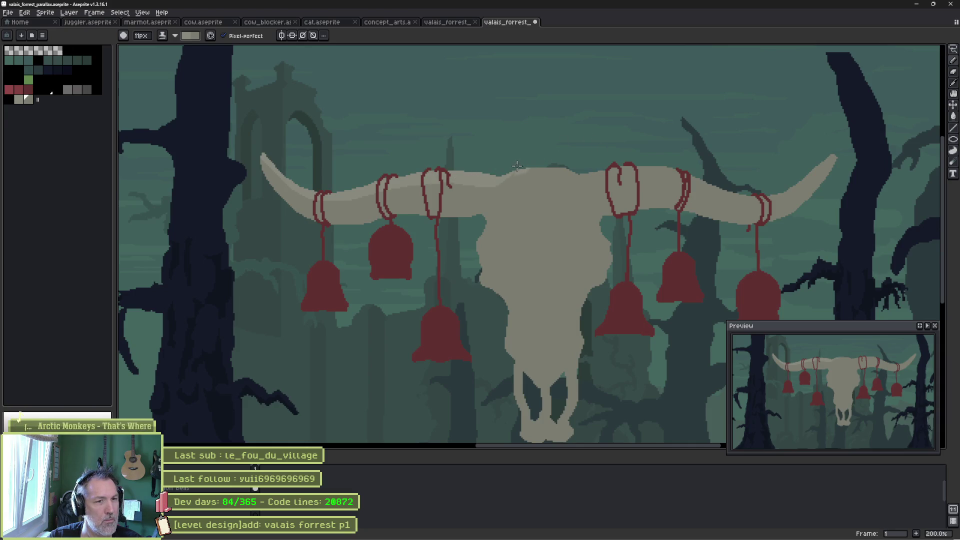
pyautogui.moveTo(533, 170); pyautogui.dragTo(558, 167)
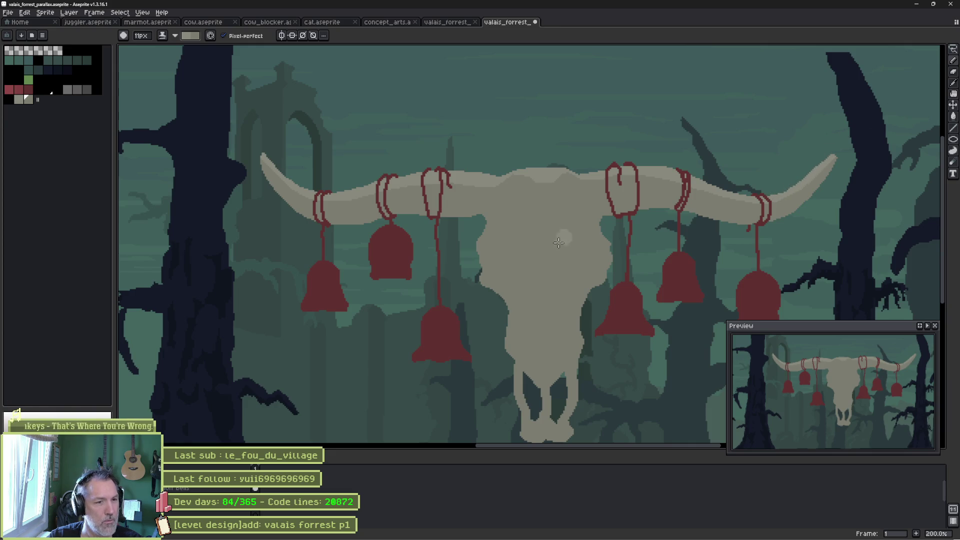
pyautogui.moveTo(482, 240); pyautogui.dragTo(515, 247)
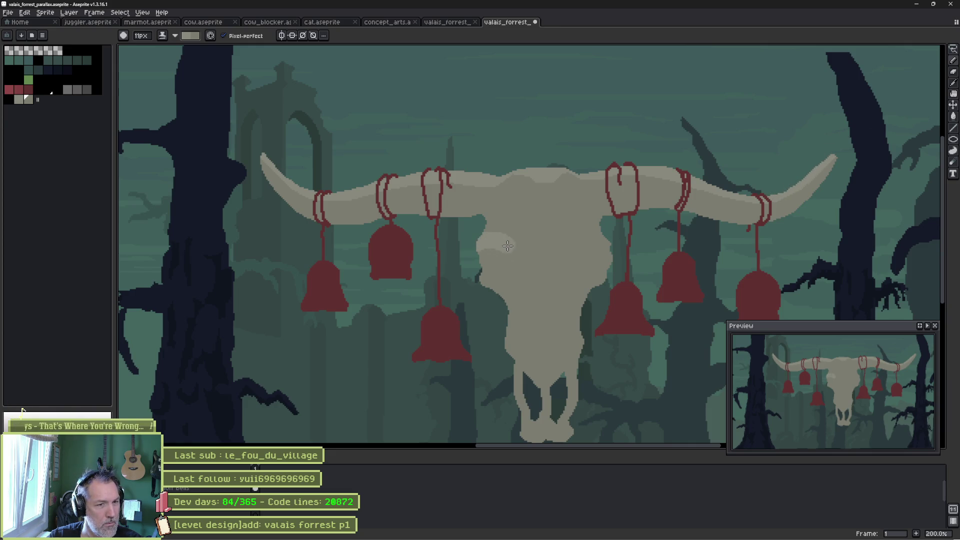
pyautogui.moveTo(598, 245)
pyautogui.mouseDown()
pyautogui.moveTo(568, 240)
pyautogui.moveTo(590, 234)
pyautogui.moveTo(608, 255)
pyautogui.moveTo(570, 239)
pyautogui.mouseUp()
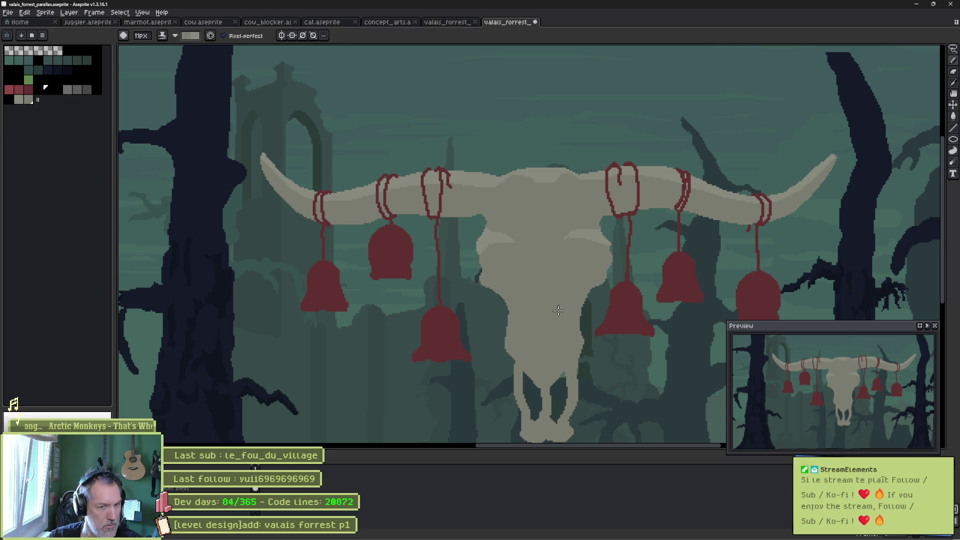
# Lighten the snout above the nostrils and highlight the skull's lower left and right edges
pyautogui.keyDown('alt'); pyautogui.click(549, 350); pyautogui.keyUp('alt')
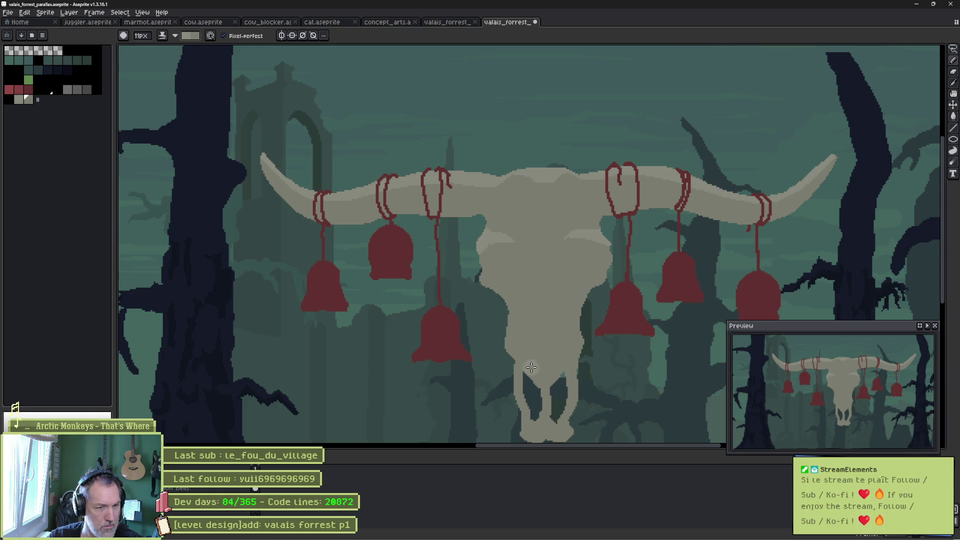
pyautogui.moveTo(529, 369)
pyautogui.mouseDown()
pyautogui.moveTo(549, 379)
pyautogui.moveTo(579, 357)
pyautogui.mouseUp()
pyautogui.scroll(-2, 531, 350)
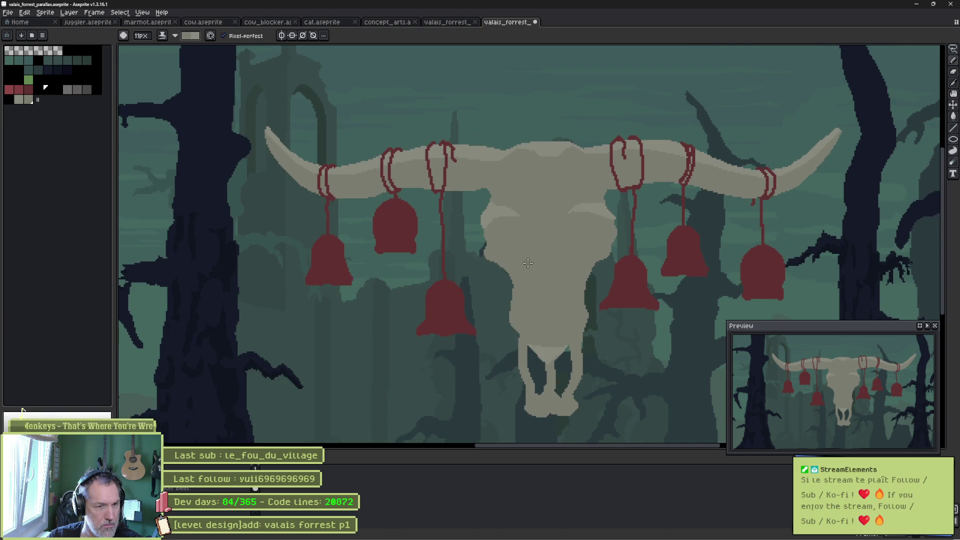
pyautogui.moveTo(518, 289); pyautogui.dragTo(513, 321)
pyautogui.moveTo(580, 286); pyautogui.dragTo(581, 300)
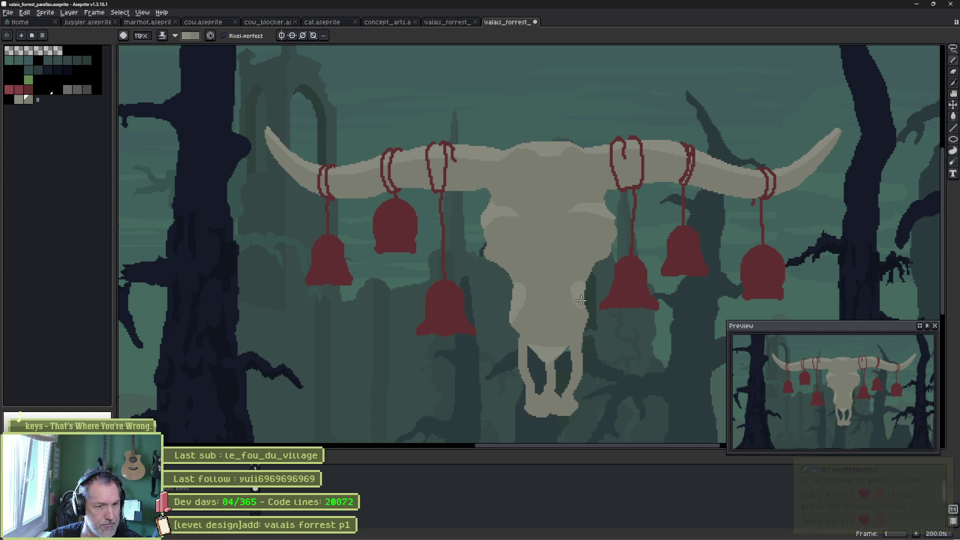
pyautogui.keyDown('alt'); pyautogui.click(584, 271); pyautogui.keyUp('alt')
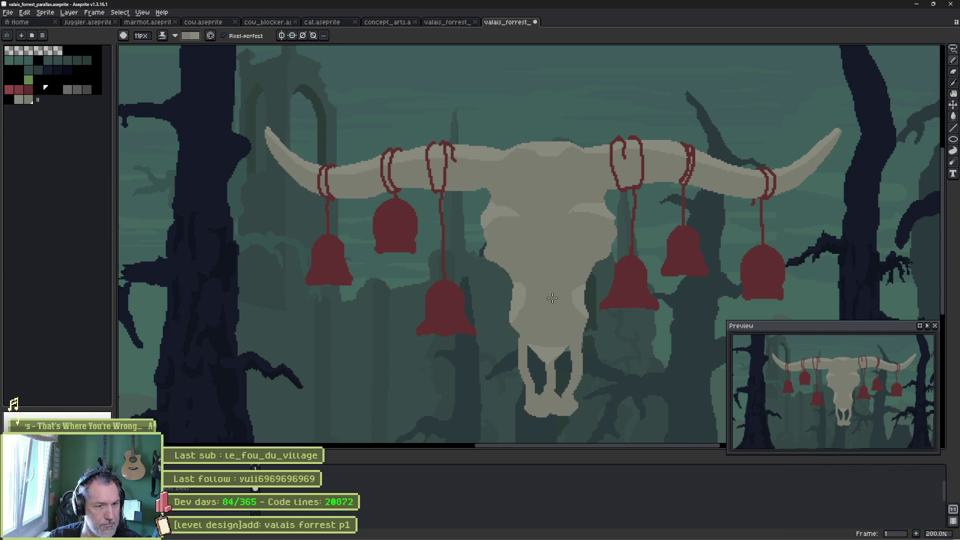
pyautogui.scroll(-1, 546, 303)
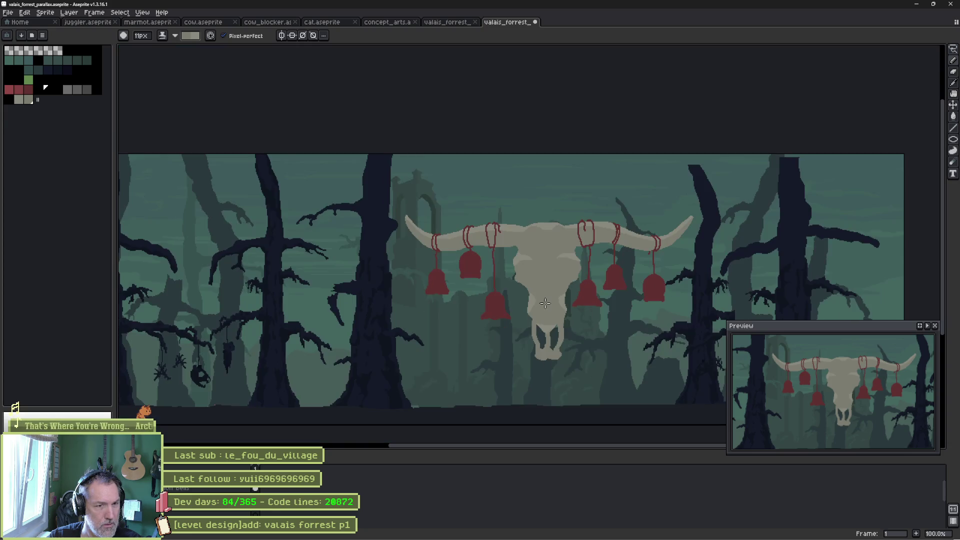
# Shade around and beneath the skull's nostrils with a palette mid-tone
pyautogui.moveTo(462, 299); pyautogui.dragTo(441, 318)
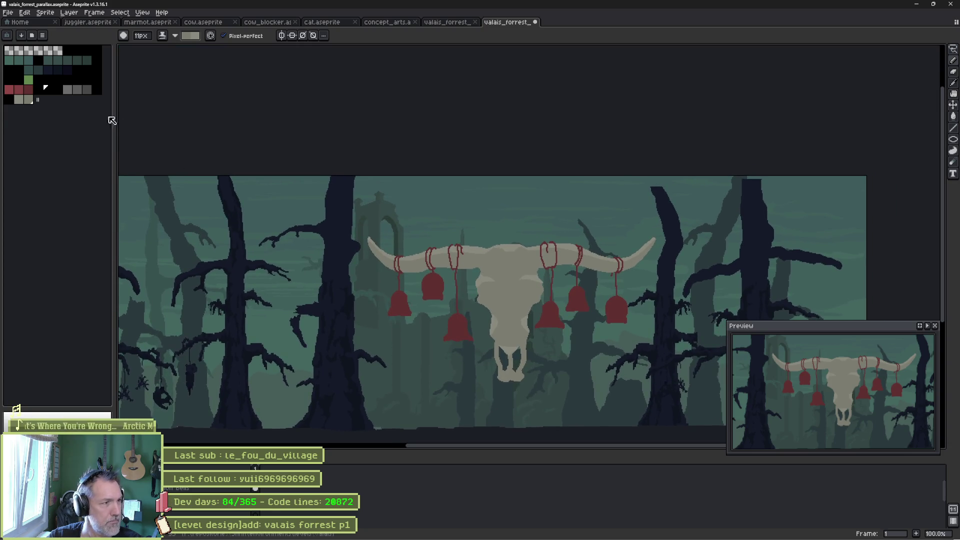
pyautogui.click(32, 101)
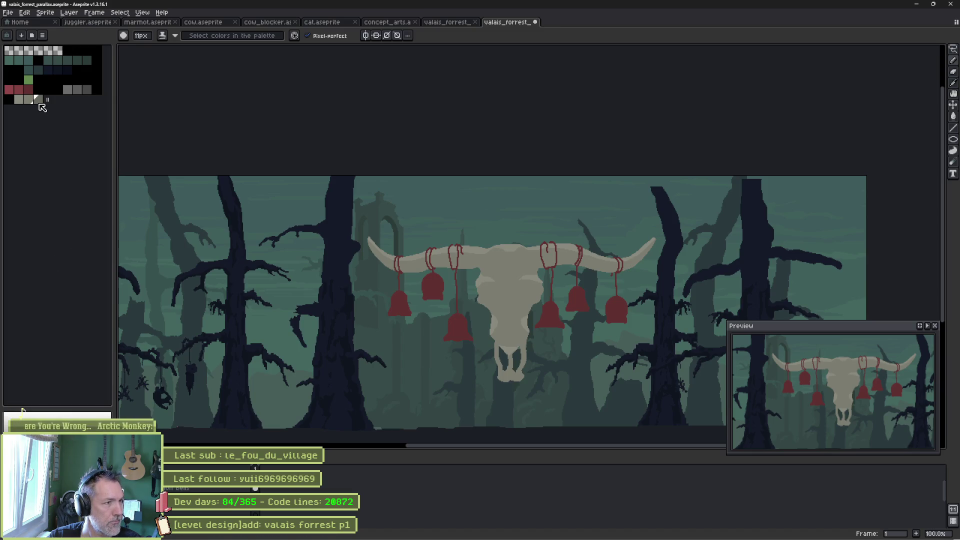
pyautogui.scroll(1, 497, 314)
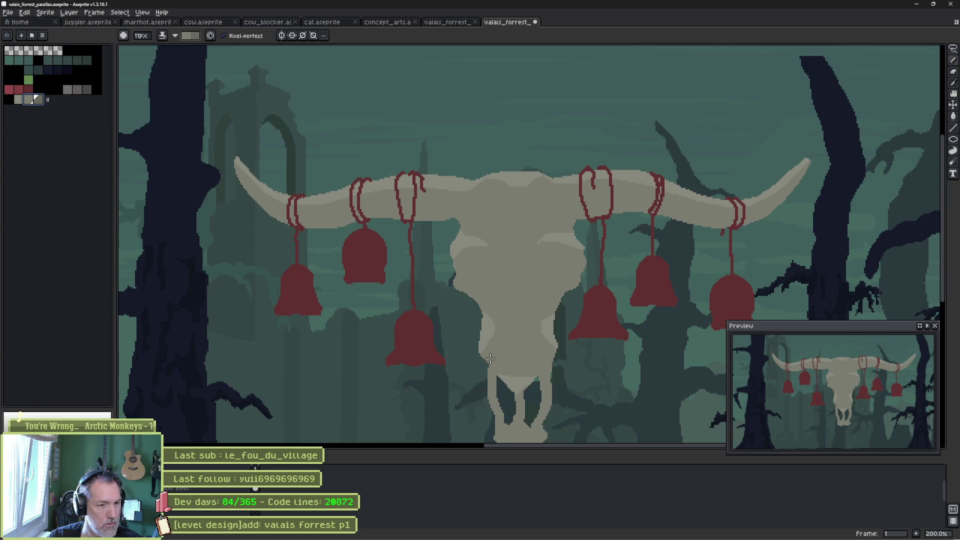
pyautogui.moveTo(500, 413); pyautogui.dragTo(483, 358)
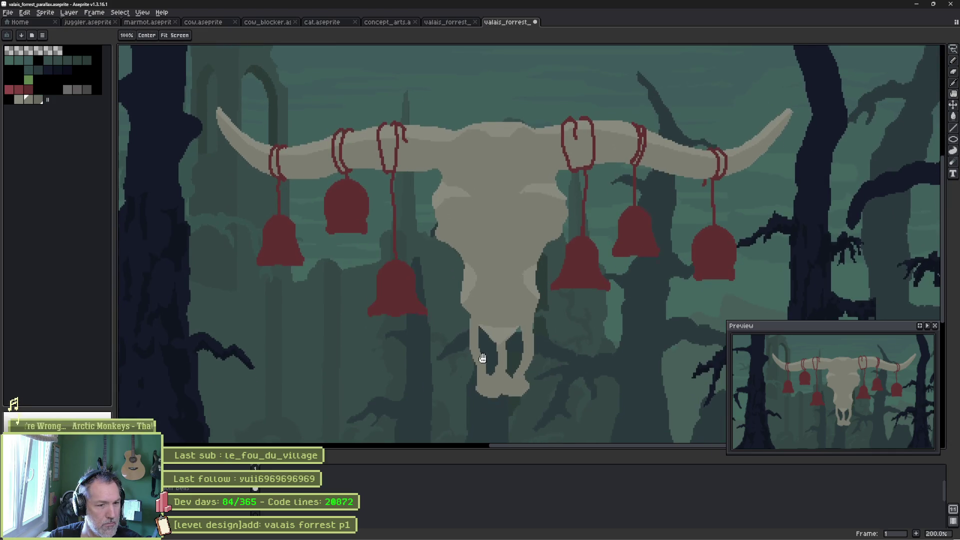
pyautogui.scroll(2, 482, 358)
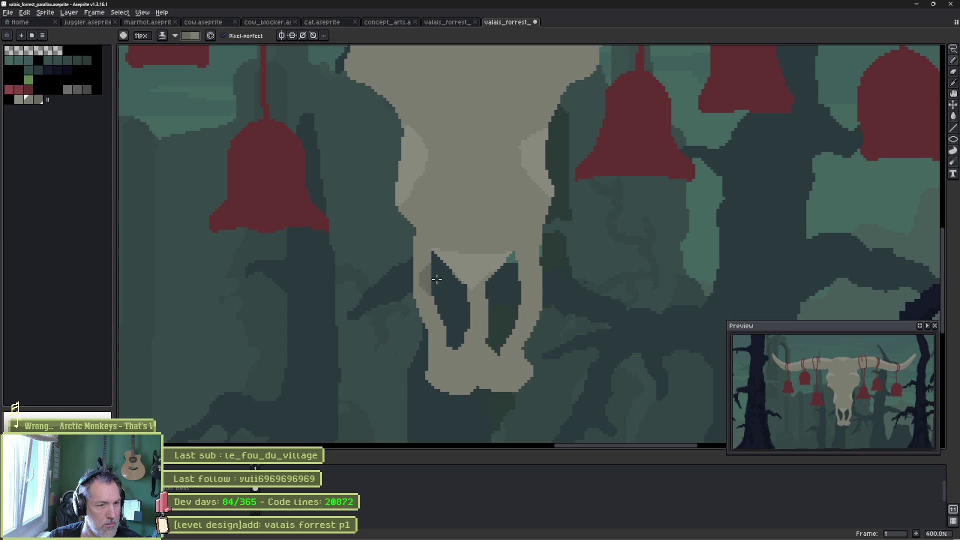
pyautogui.moveTo(436, 280); pyautogui.dragTo(437, 274)
pyautogui.moveTo(452, 331); pyautogui.dragTo(465, 347)
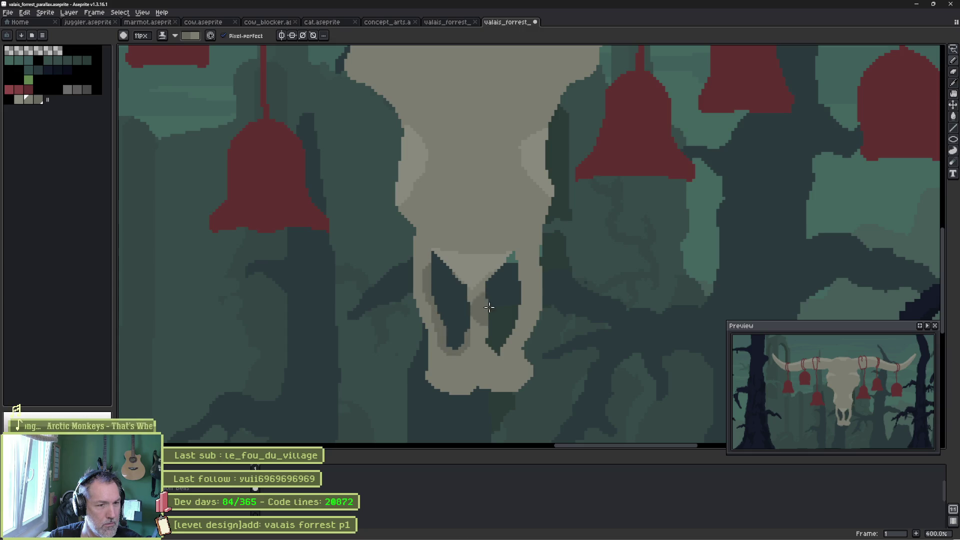
pyautogui.moveTo(485, 304); pyautogui.dragTo(495, 290)
# With a 2 px brush, paint dark grey crack strokes into the skull's right edge
pyautogui.scroll(5, 492, 358)
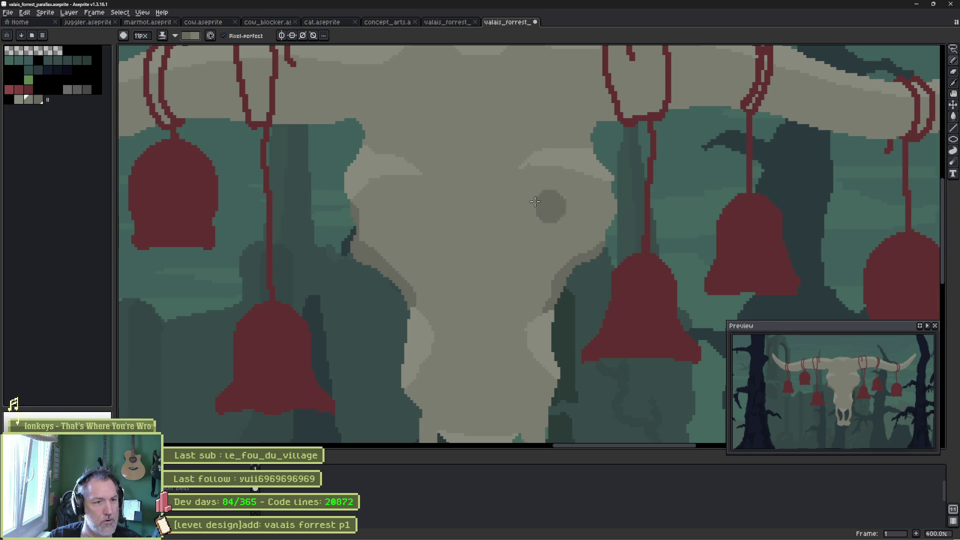
pyautogui.hscroll(-8, 570, 250)
pyautogui.scroll(4, 570, 250)
pyautogui.moveTo(584, 286); pyautogui.dragTo(560, 287)
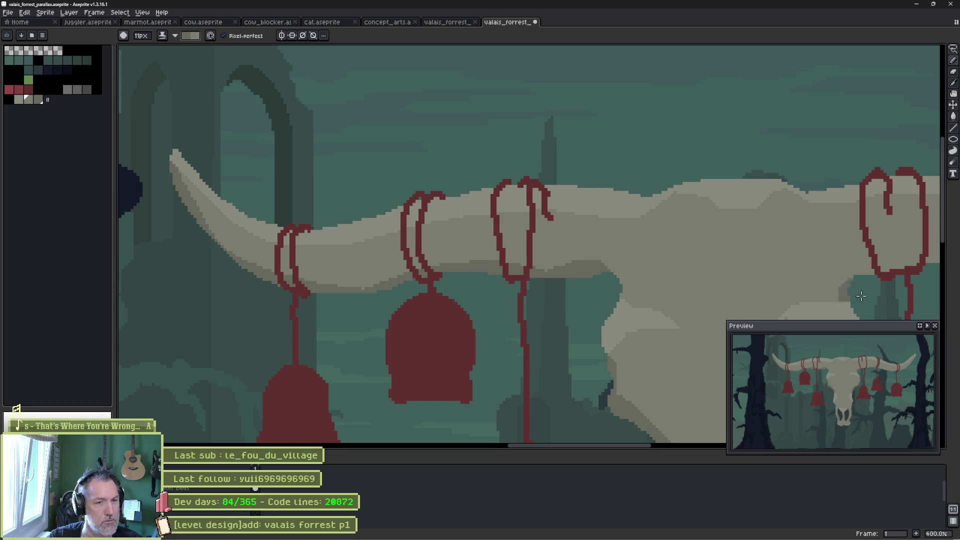
pyautogui.moveTo(899, 270)
pyautogui.mouseDown()
pyautogui.moveTo(355, 255)
pyautogui.moveTo(450, 245)
pyautogui.moveTo(645, 275)
pyautogui.moveTo(708, 240)
pyautogui.mouseUp()
pyautogui.scroll(-1, 448, 260)
pyautogui.moveTo(313, 305); pyautogui.dragTo(497, 202)
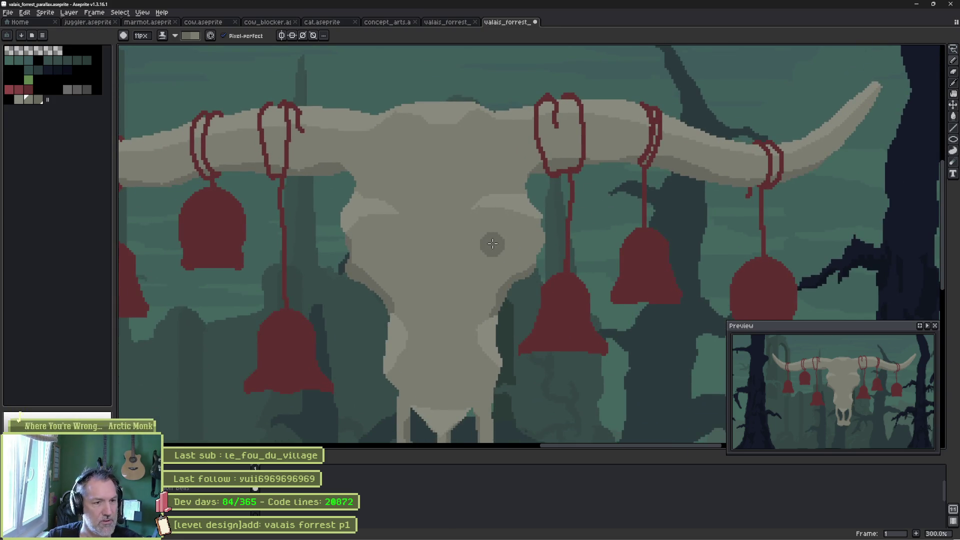
pyautogui.scroll(6, 509, 222)
pyautogui.press('-')
pyautogui.press('-')
pyautogui.press('-')
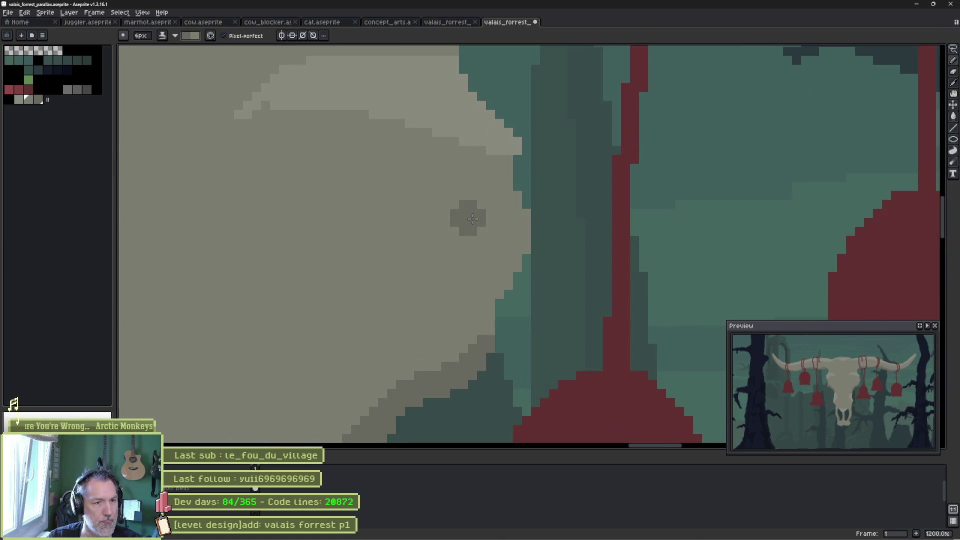
pyautogui.moveTo(492, 222)
pyautogui.mouseDown()
pyautogui.moveTo(518, 217)
pyautogui.moveTo(475, 220)
pyautogui.moveTo(522, 241)
pyautogui.mouseUp()
pyautogui.moveTo(498, 294); pyautogui.dragTo(456, 321)
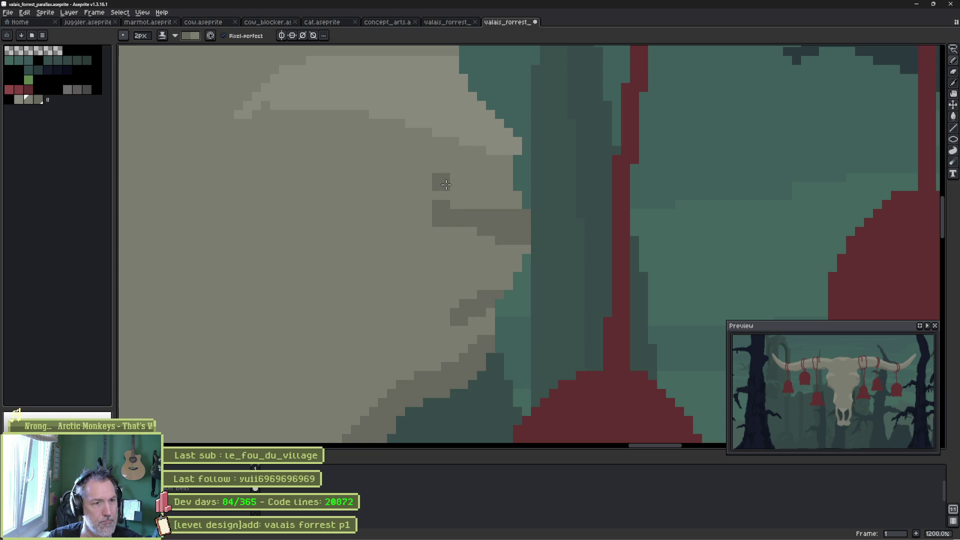
# Paint light grey across the dark notch and erase stray pixels around the crack
pyautogui.keyDown('alt'); pyautogui.click(474, 114); pyautogui.keyUp('alt')
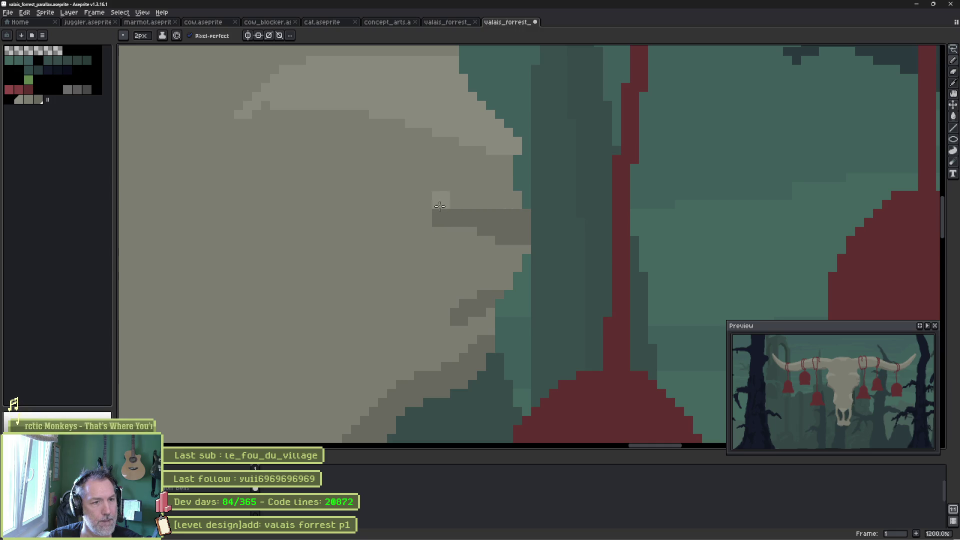
pyautogui.moveTo(439, 200); pyautogui.dragTo(515, 210)
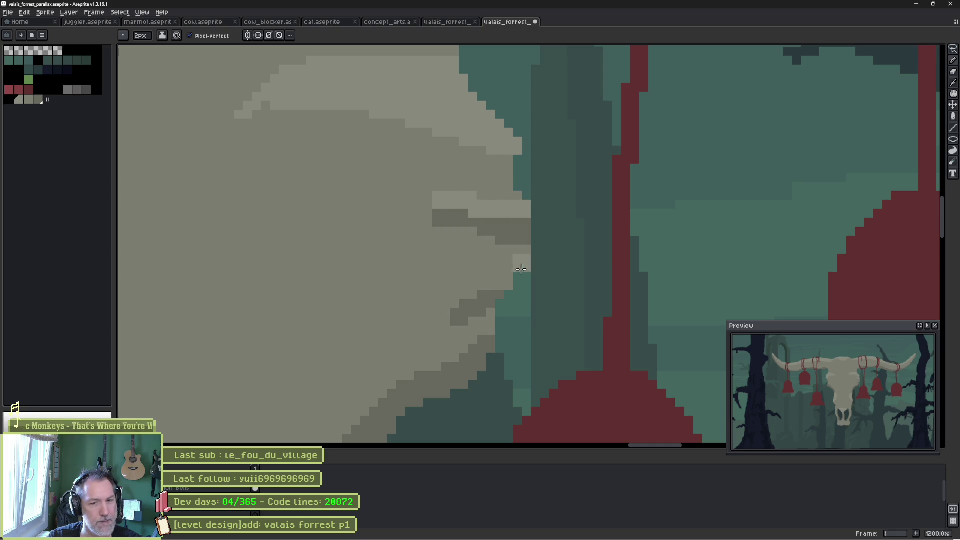
pyautogui.moveTo(444, 312)
pyautogui.mouseDown()
pyautogui.moveTo(437, 276)
pyautogui.moveTo(435, 303)
pyautogui.mouseUp()
pyautogui.scroll(1, 437, 277)
pyautogui.click(443, 225)
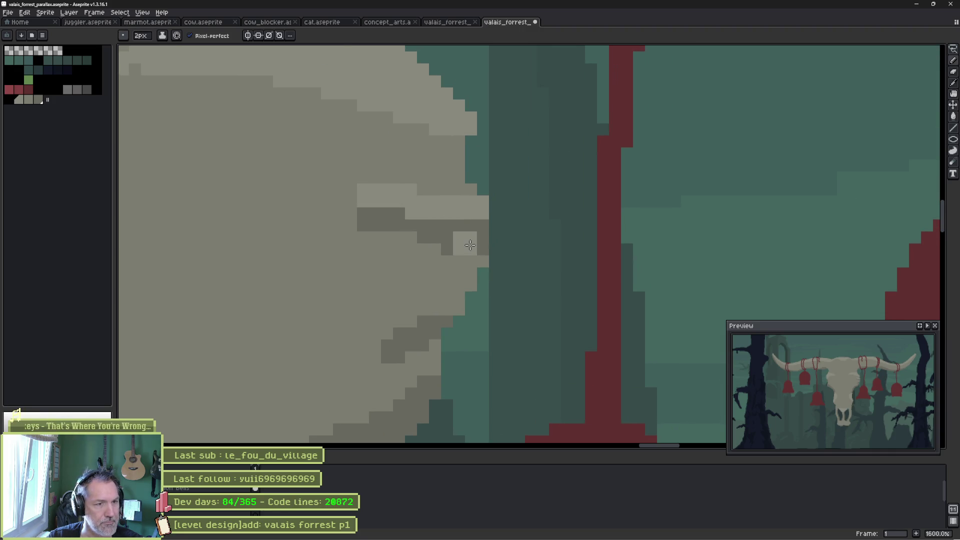
pyautogui.press('e')
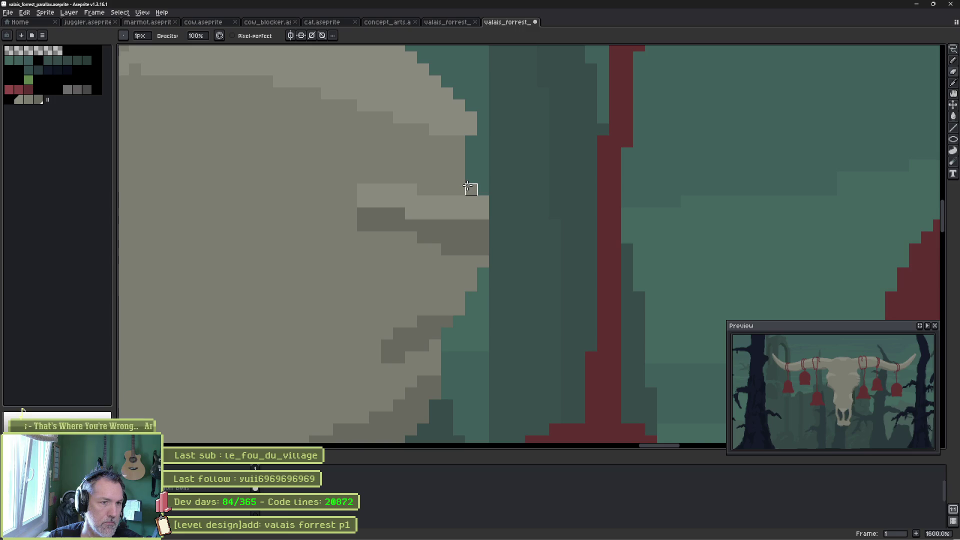
pyautogui.moveTo(468, 187)
pyautogui.mouseDown()
pyautogui.moveTo(440, 187)
pyautogui.moveTo(458, 177)
pyautogui.moveTo(450, 165)
pyautogui.moveTo(423, 183)
pyautogui.moveTo(411, 165)
pyautogui.mouseUp()
pyautogui.press('b')
pyautogui.press('i')
pyautogui.click(456, 123)
pyautogui.press('b')
# Add a light grey strip above the crack with a dark grey row beneath it
pyautogui.scroll(-2, 354, 247)
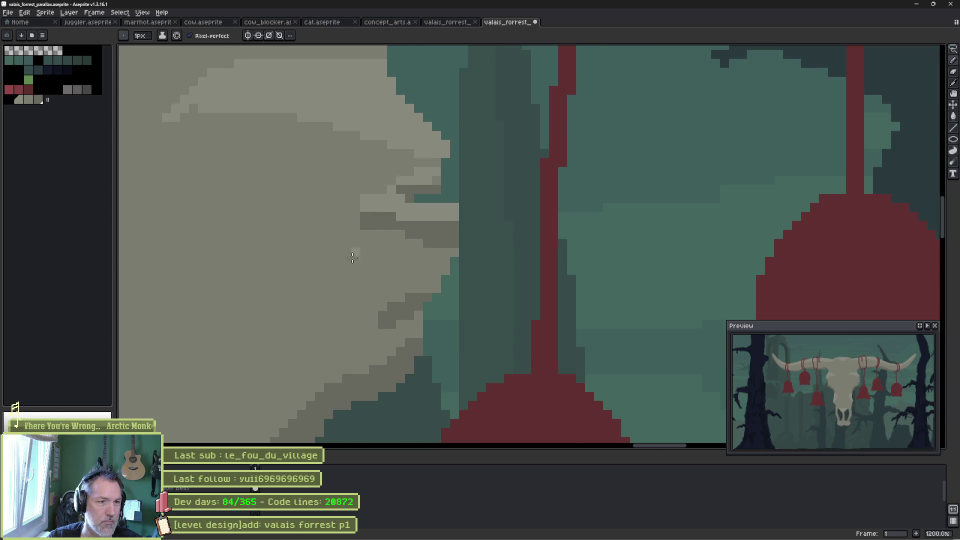
pyautogui.scroll(1, 545, 232)
pyautogui.scroll(3, 579, 247)
pyautogui.press('e')
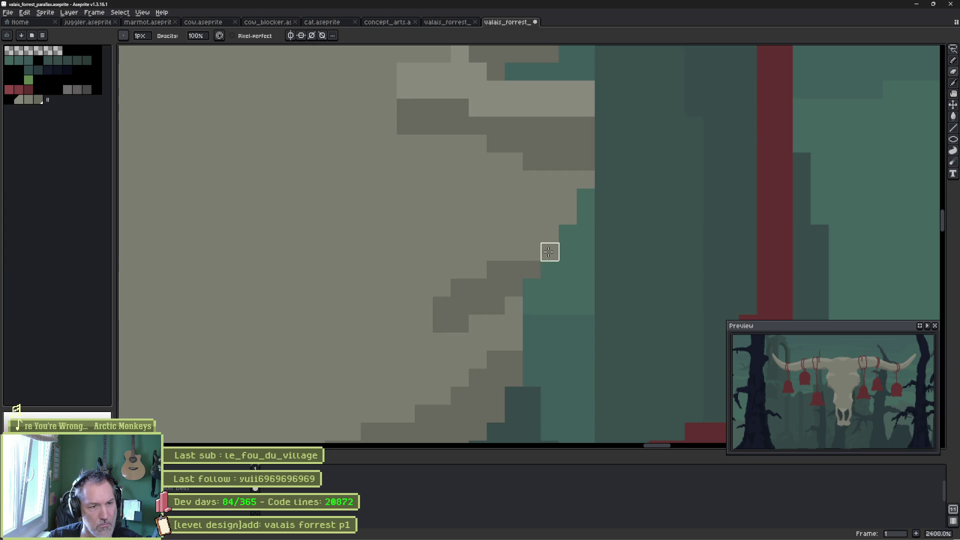
pyautogui.press('b')
pyautogui.moveTo(532, 233); pyautogui.dragTo(416, 234)
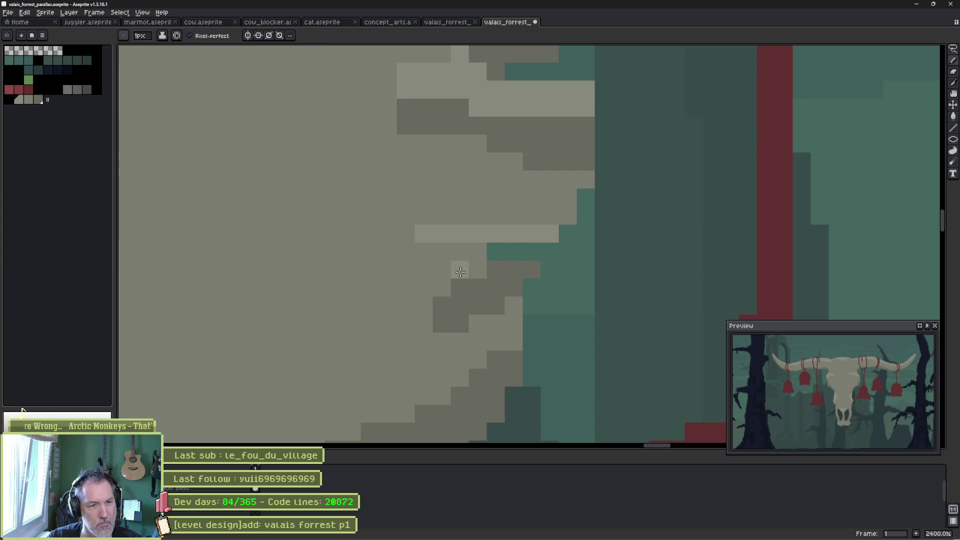
pyautogui.keyDown('alt'); pyautogui.click(450, 314); pyautogui.keyUp('alt')
pyautogui.moveTo(483, 252); pyautogui.dragTo(417, 252)
pyautogui.press('alt')
pyautogui.moveTo(460, 288)
pyautogui.mouseDown()
pyautogui.moveTo(442, 324)
pyautogui.moveTo(495, 300)
pyautogui.moveTo(446, 331)
pyautogui.mouseUp()
pyautogui.scroll(-6, 461, 324)
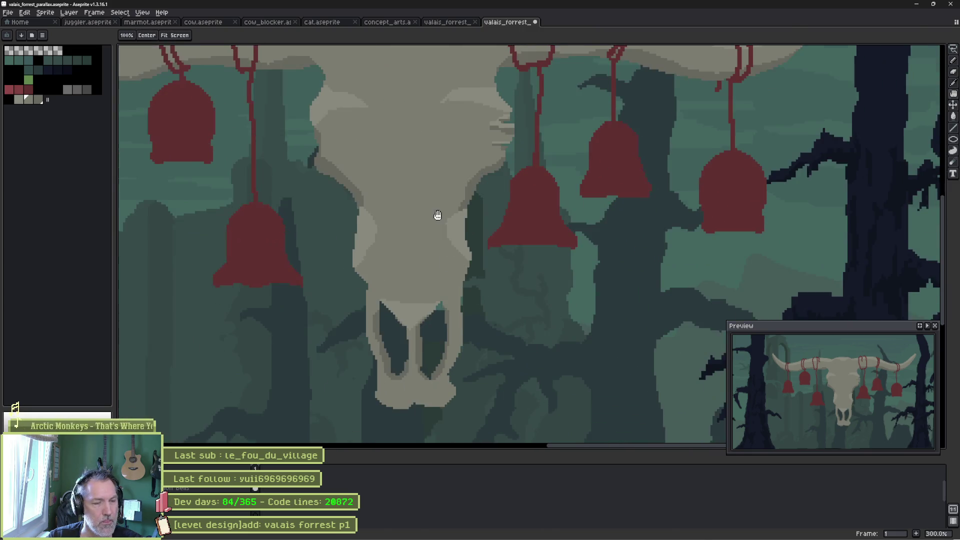
# Set a 5 px brush, pan to the skull's nose tip and paint mid-grey along its lower-left edge
pyautogui.moveTo(440, 277); pyautogui.dragTo(438, 214)
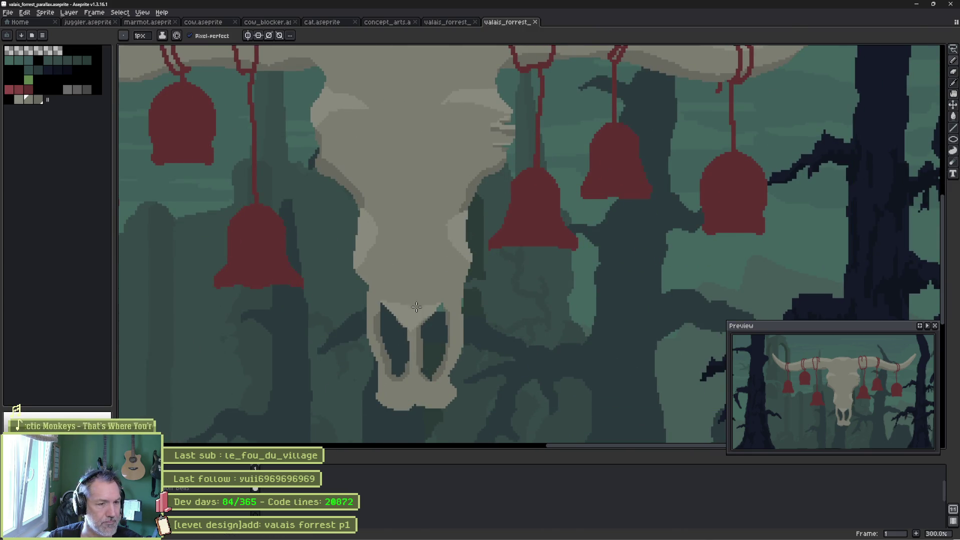
pyautogui.scroll(3, 417, 307)
pyautogui.press('+')
pyautogui.press('+')
pyautogui.press('+')
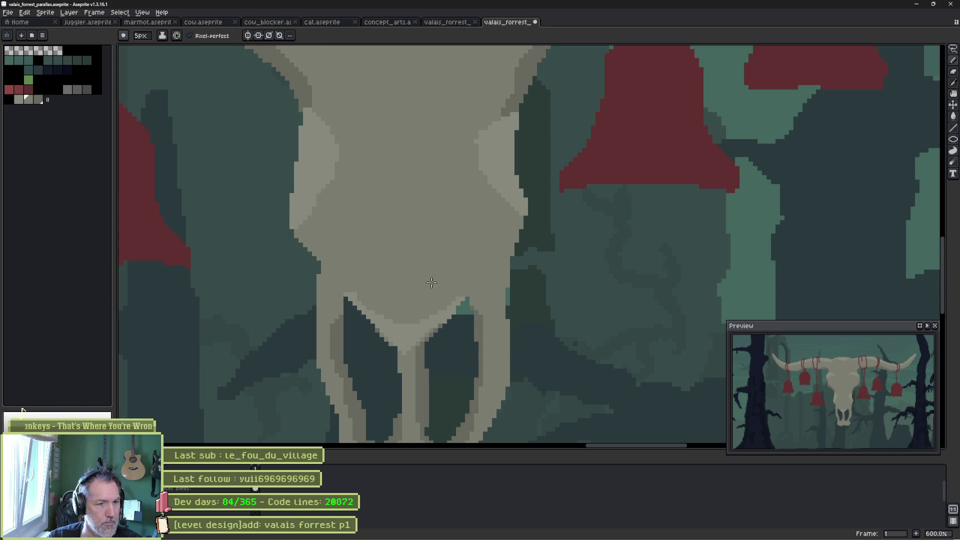
pyautogui.scroll(-3, 448, 301)
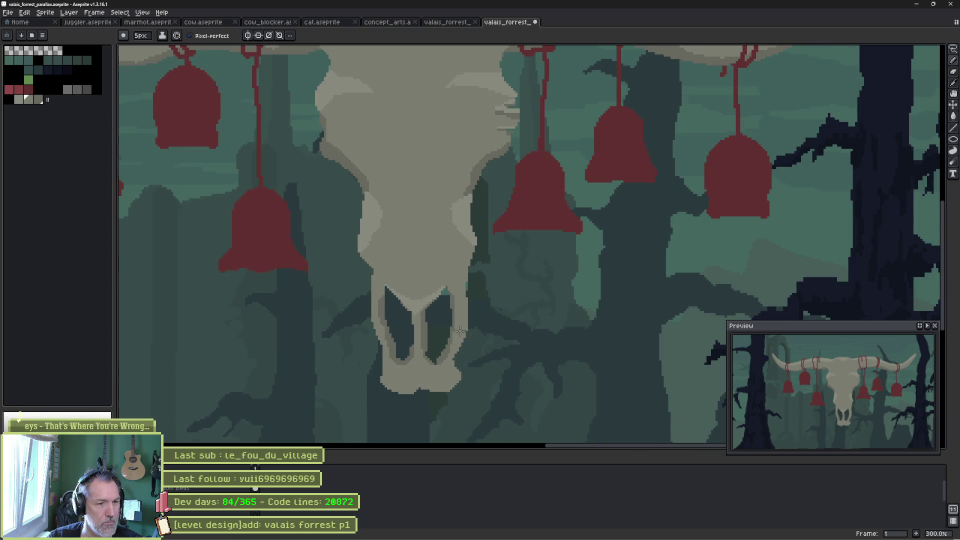
pyautogui.scroll(4, 420, 353)
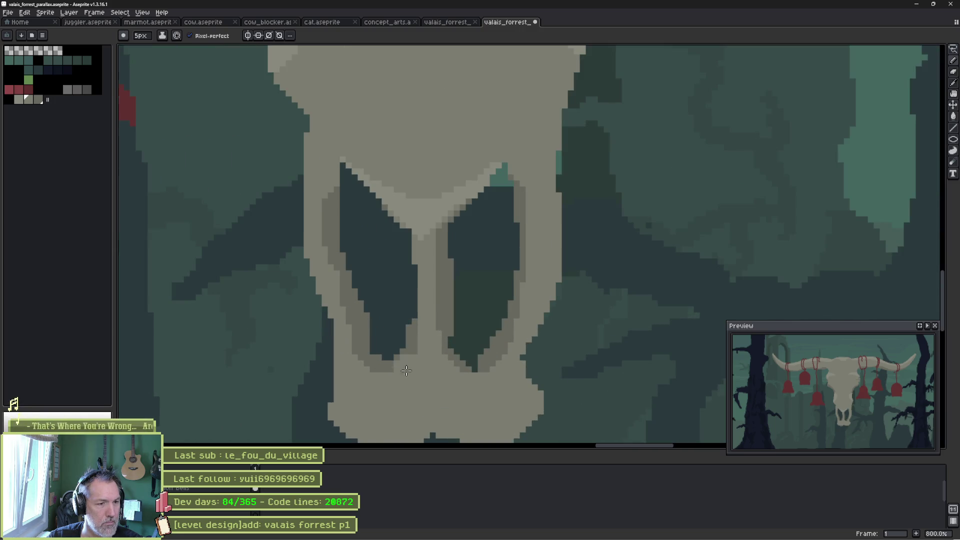
pyautogui.press('space')
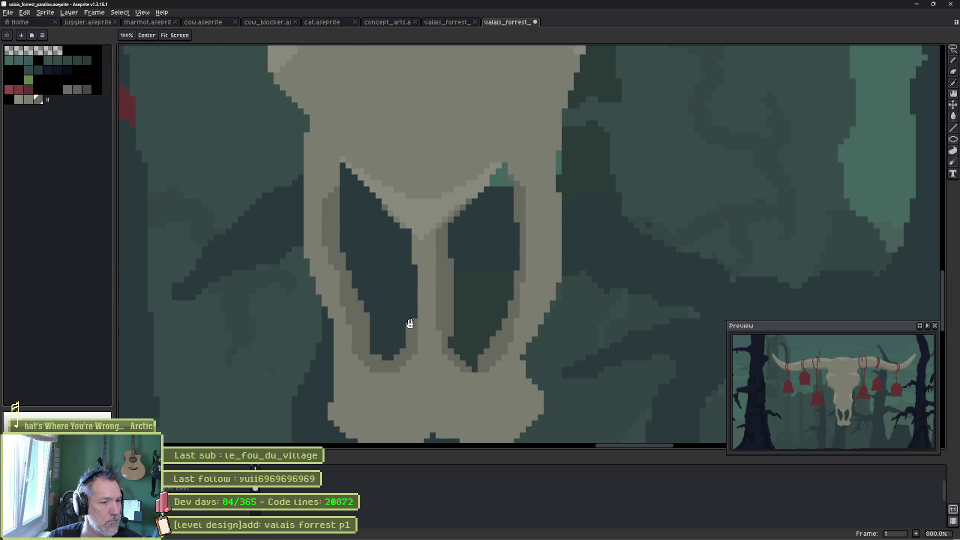
pyautogui.moveTo(410, 324); pyautogui.dragTo(388, 211)
pyautogui.moveTo(321, 294)
pyautogui.mouseDown()
pyautogui.moveTo(394, 354)
pyautogui.moveTo(408, 278)
pyautogui.moveTo(461, 325)
pyautogui.moveTo(508, 325)
pyautogui.moveTo(447, 285)
pyautogui.moveTo(430, 252)
pyautogui.moveTo(429, 275)
pyautogui.moveTo(407, 251)
pyautogui.mouseUp()
# Swap to the light bone colour, shrink the brush to 1 px and recentre the skull and bells
pyautogui.press('x')
pyautogui.press('-')
pyautogui.press('-')
pyautogui.press('-')
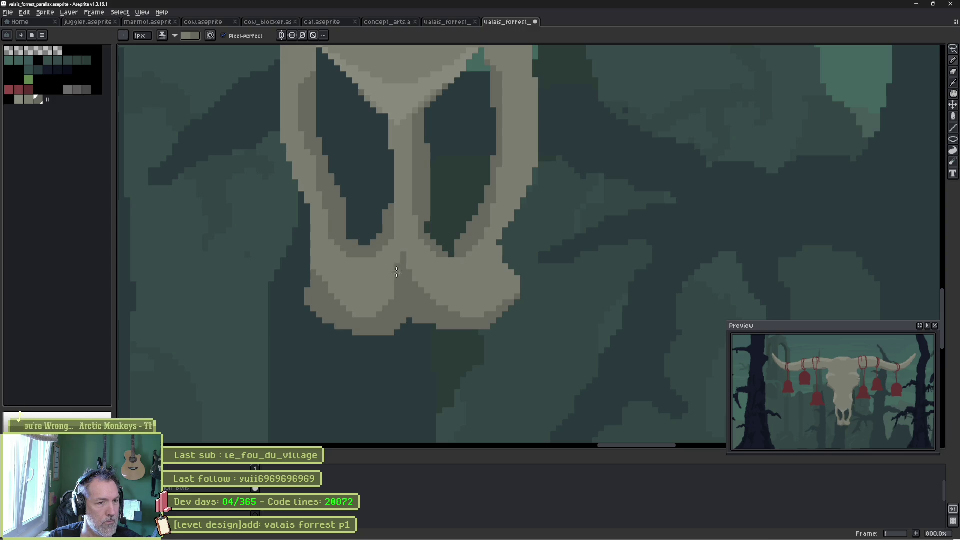
pyautogui.scroll(-4, 448, 303)
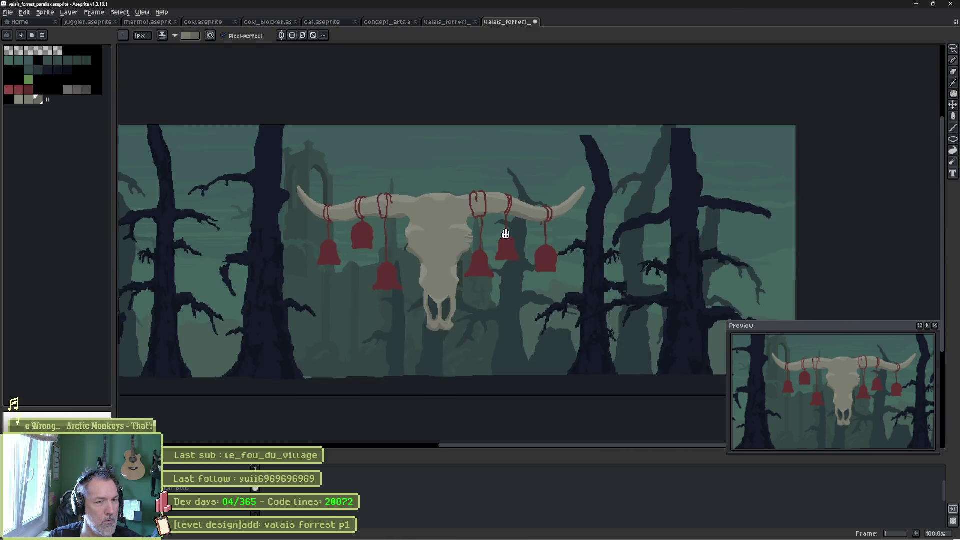
pyautogui.scroll(1, 435, 321)
pyautogui.moveTo(430, 311); pyautogui.dragTo(456, 316)
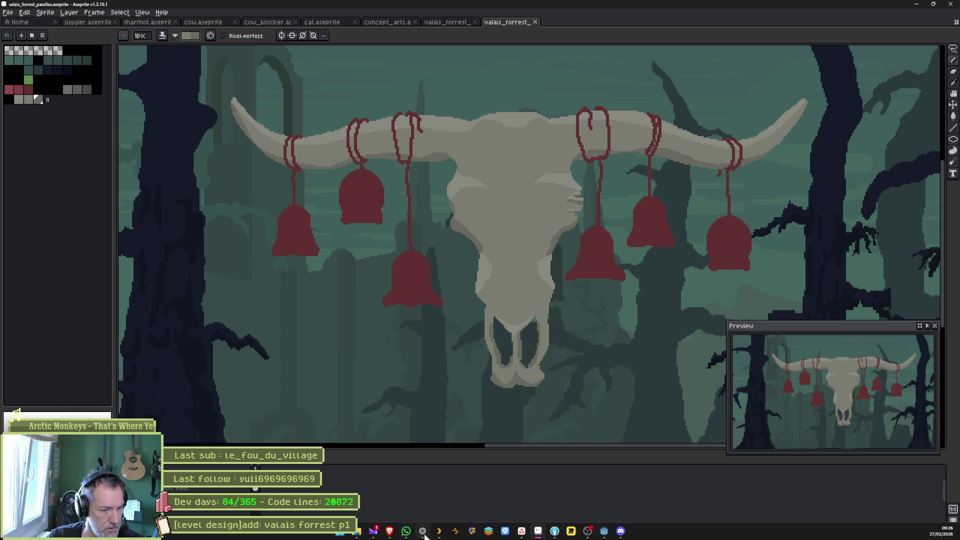
pyautogui.hotkey('alt', 'Tab')
pyautogui.hotkey('alt', 'Tab')
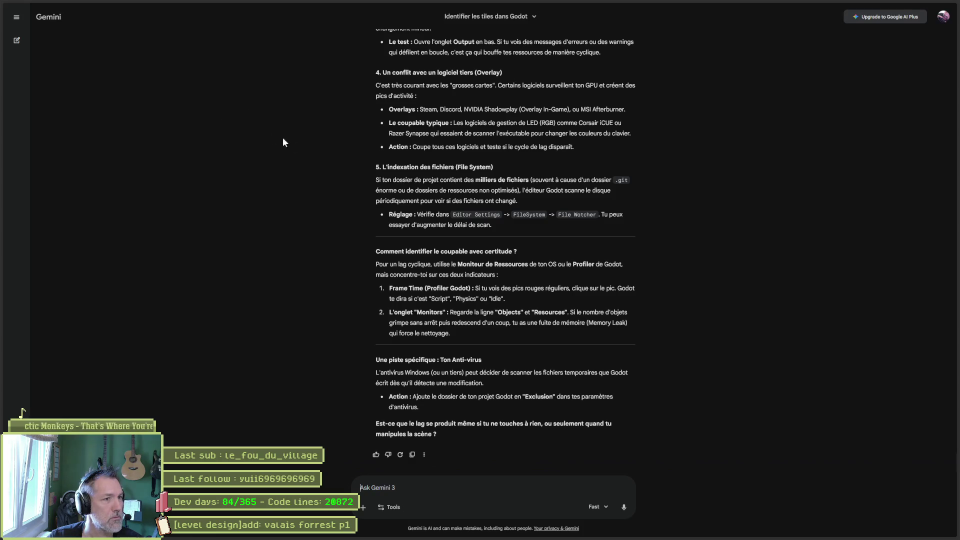
# Flip through the reference tabs: Godot update, cat skull, twig signs, carillon bells, Medivh, church ruins
pyautogui.scroll(-2, 22, 213)
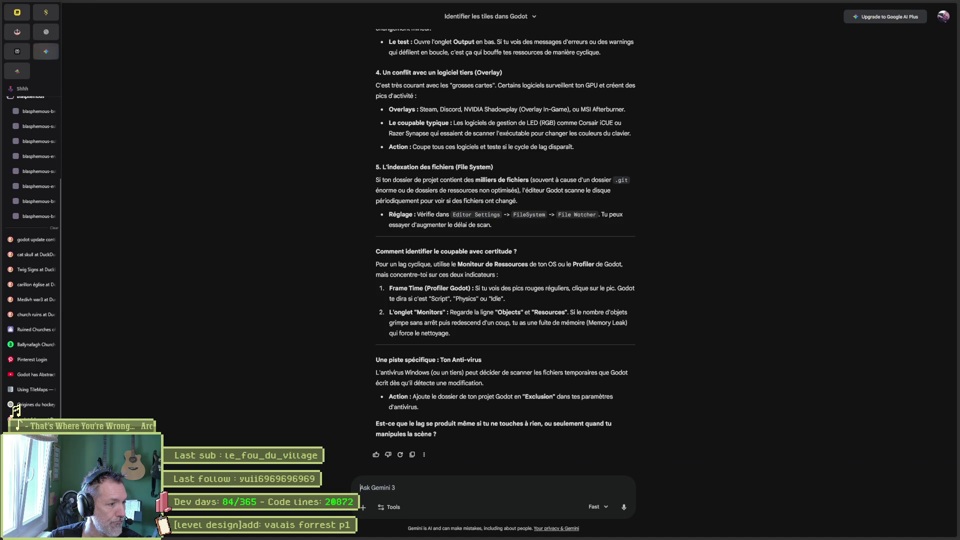
pyautogui.click(28, 242)
pyautogui.click(31, 257)
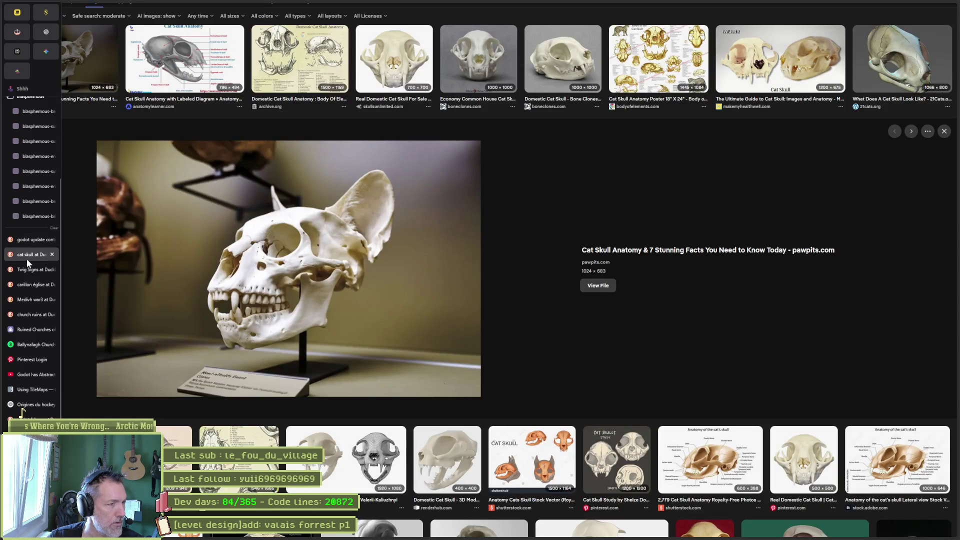
pyautogui.click(28, 270)
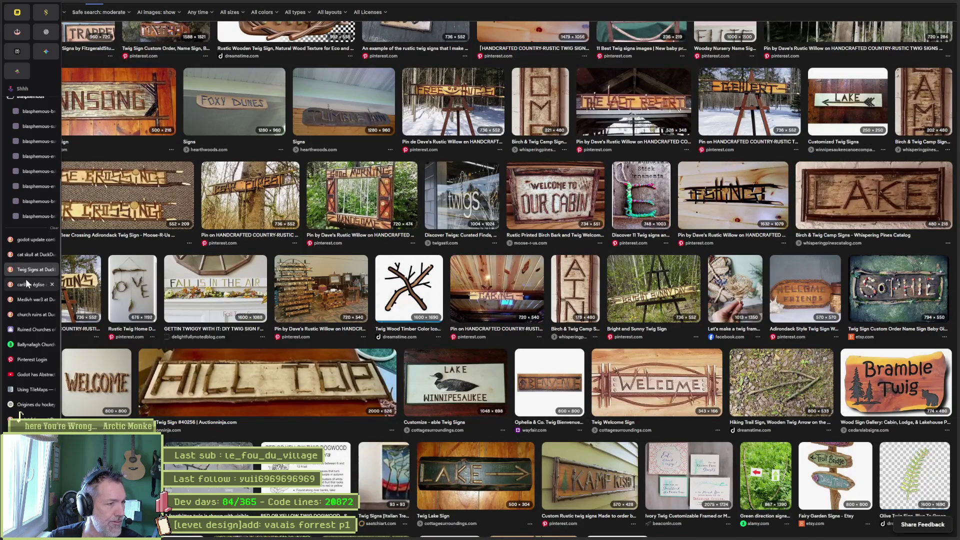
pyautogui.click(28, 288)
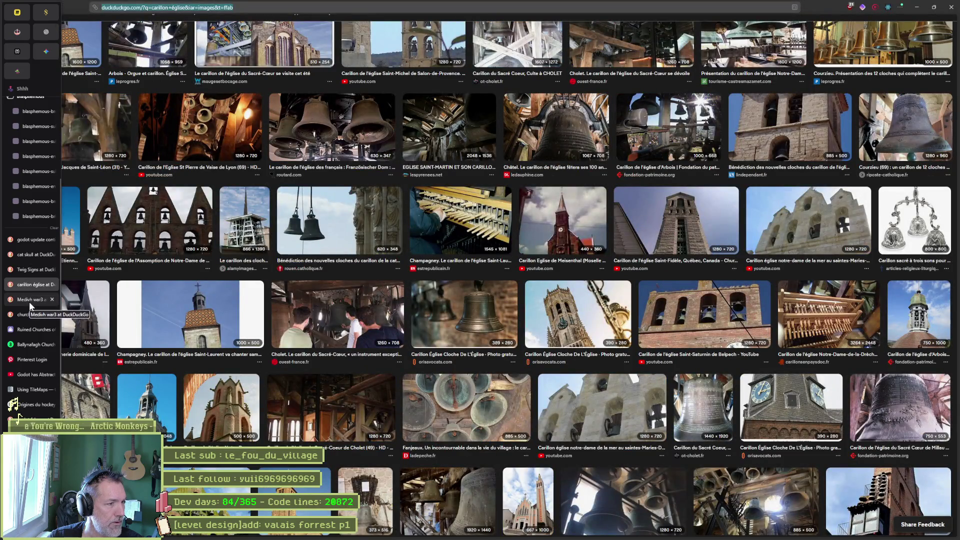
pyautogui.click(29, 302)
pyautogui.click(26, 315)
pyautogui.click(29, 335)
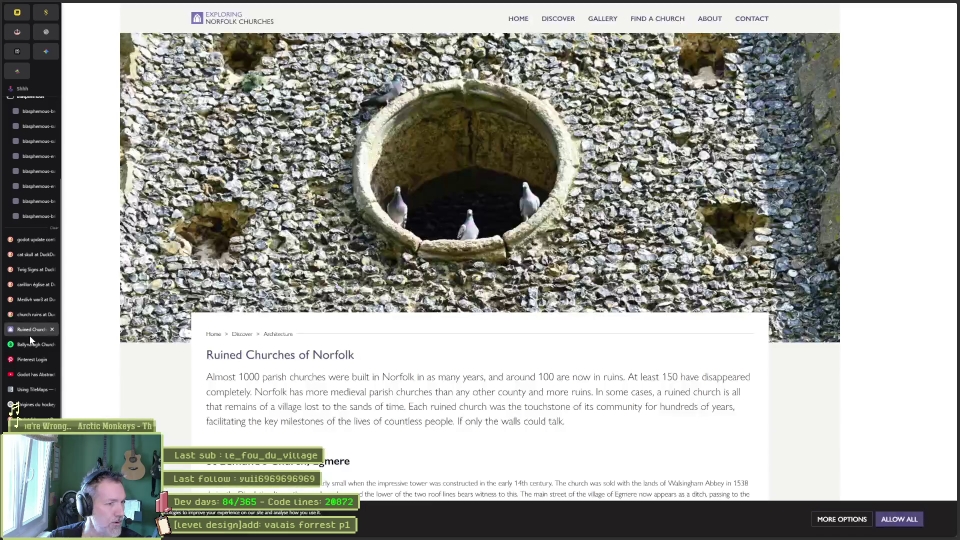
pyautogui.click(28, 345)
# Close the Pinterest login, Using TileMaps docs and ChatGPT conversation tabs
pyautogui.click(27, 360)
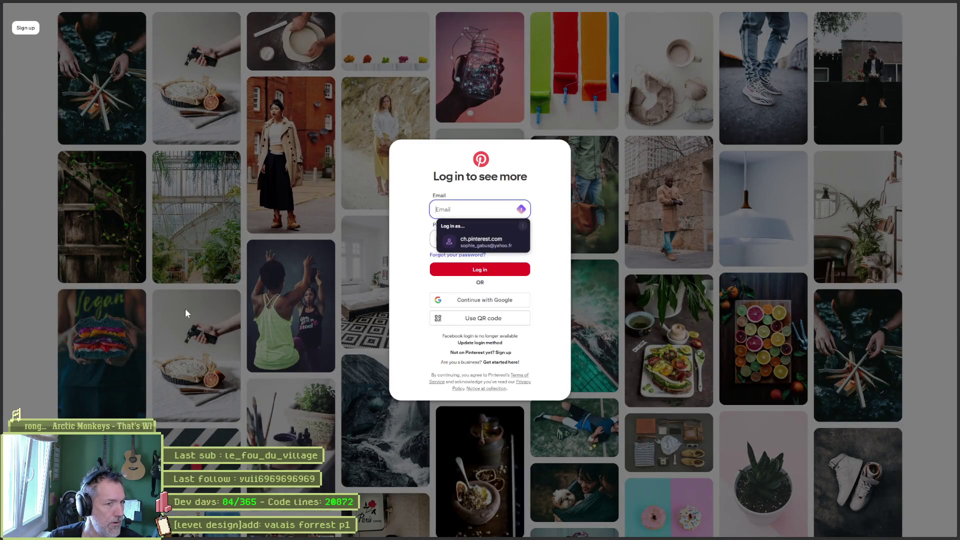
pyautogui.hotkey('ctrl', 'w')
pyautogui.click(29, 374)
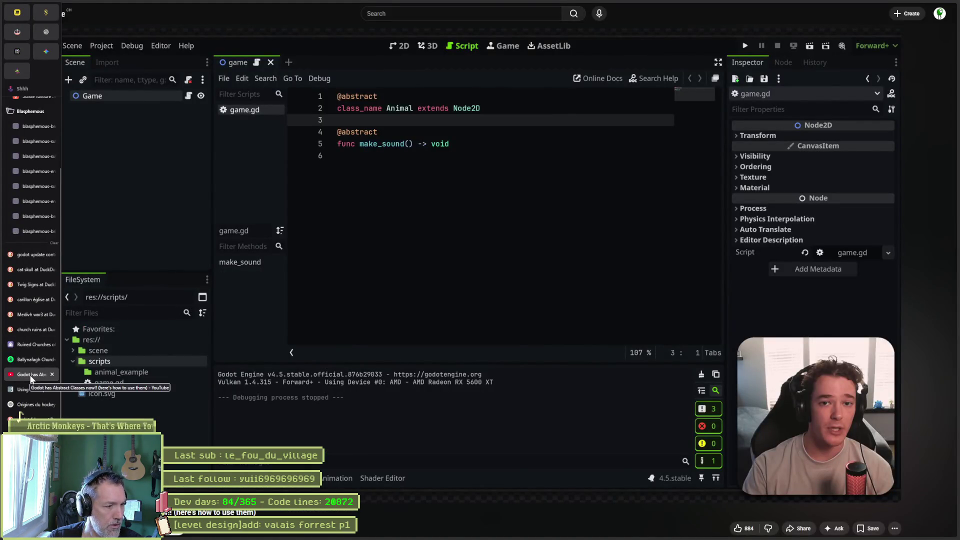
pyautogui.click(31, 390)
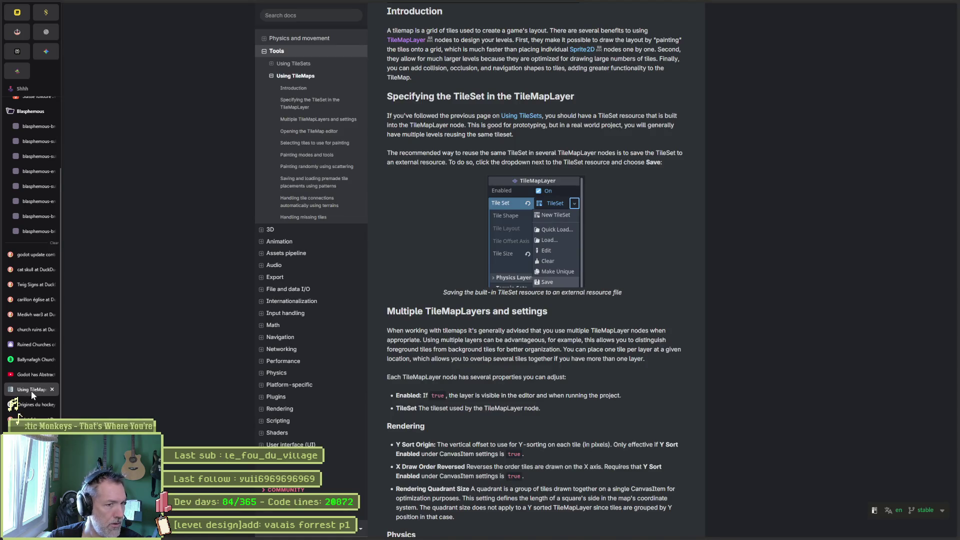
pyautogui.middleClick(31, 391)
pyautogui.click(28, 405)
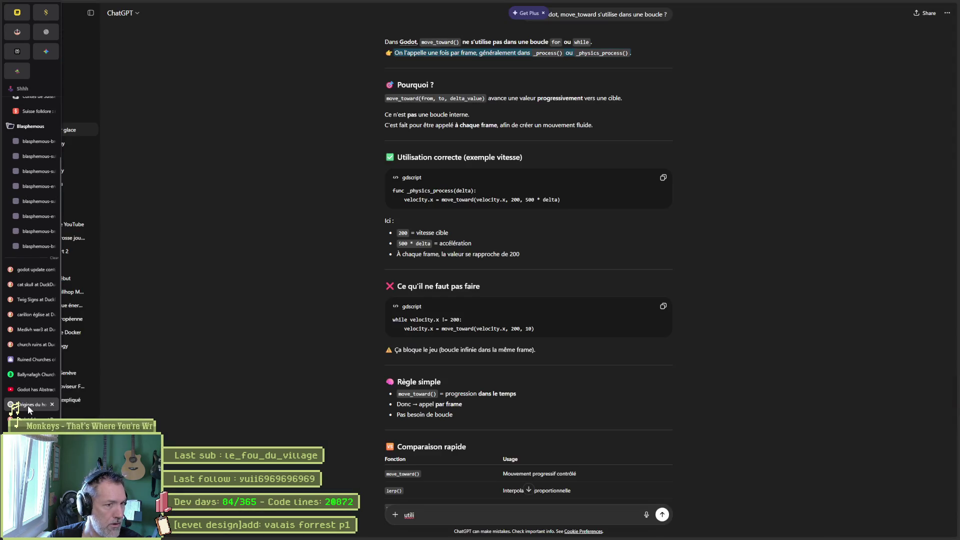
pyautogui.middleClick(28, 405)
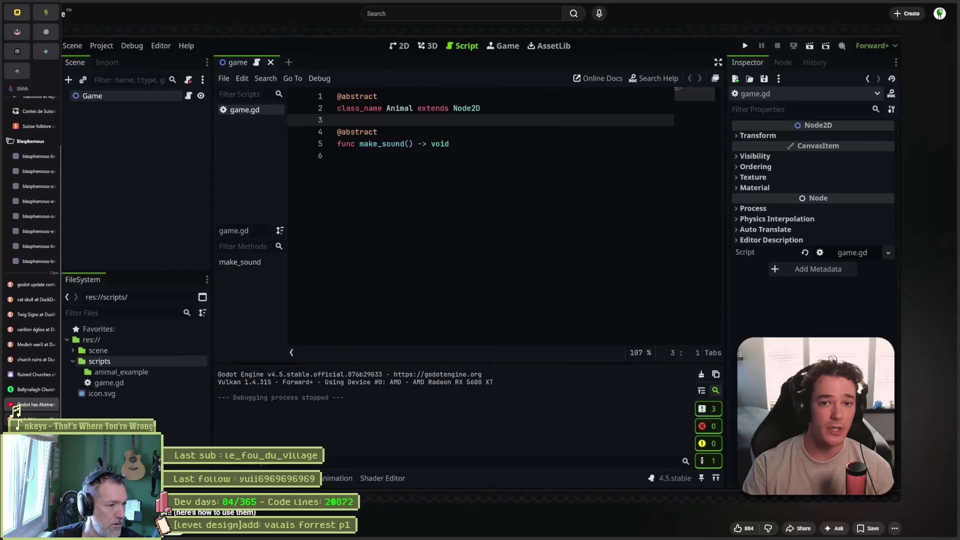
# Close the search results, Godot video, Godot docs and Dark Forest Wallpapers tabs, and collapse the Blasphemous group
pyautogui.middleClick(15, 408)
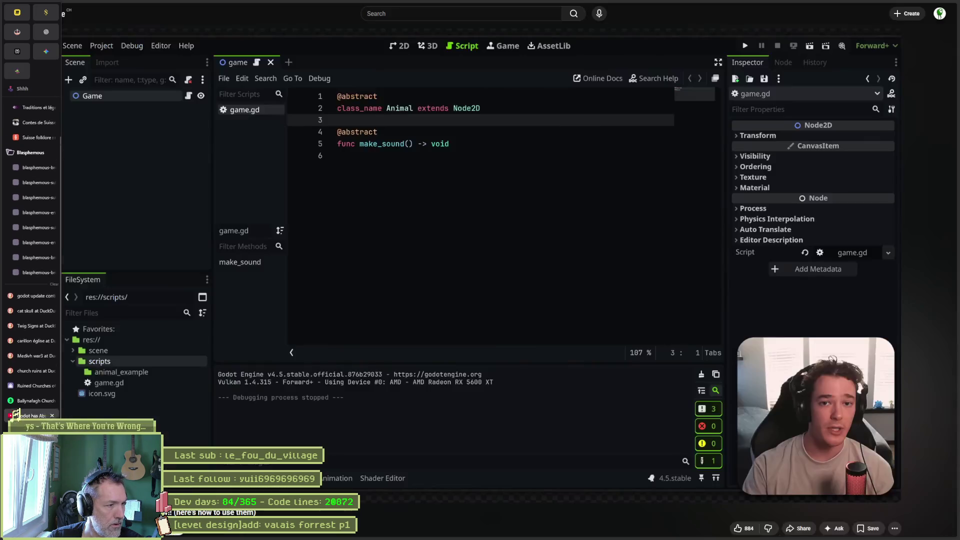
pyautogui.middleClick(16, 410)
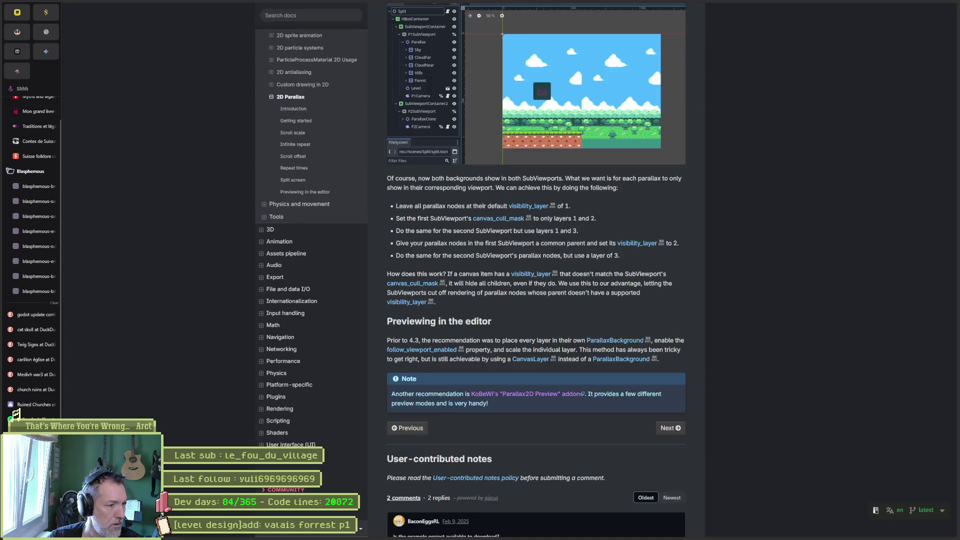
pyautogui.middleClick(17, 413)
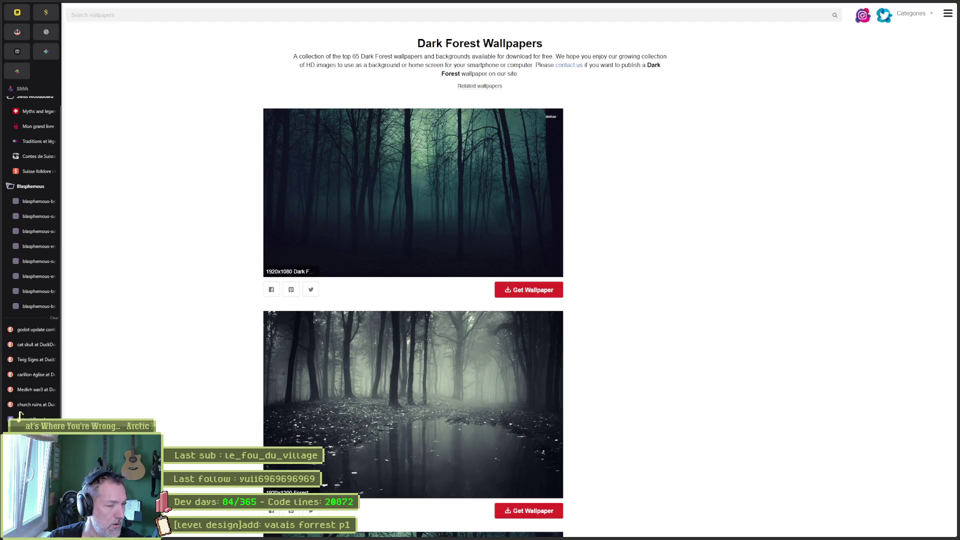
pyautogui.middleClick(21, 412)
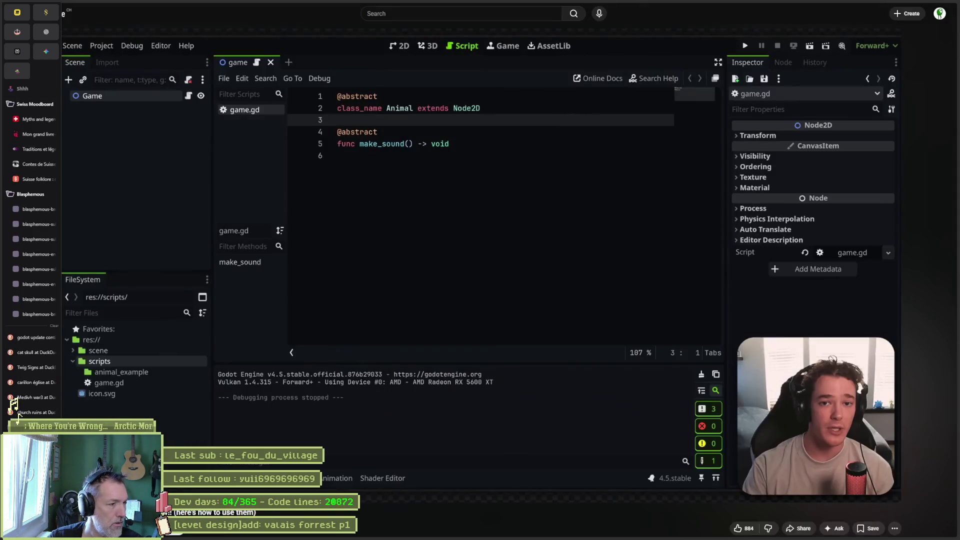
pyautogui.click(23, 194)
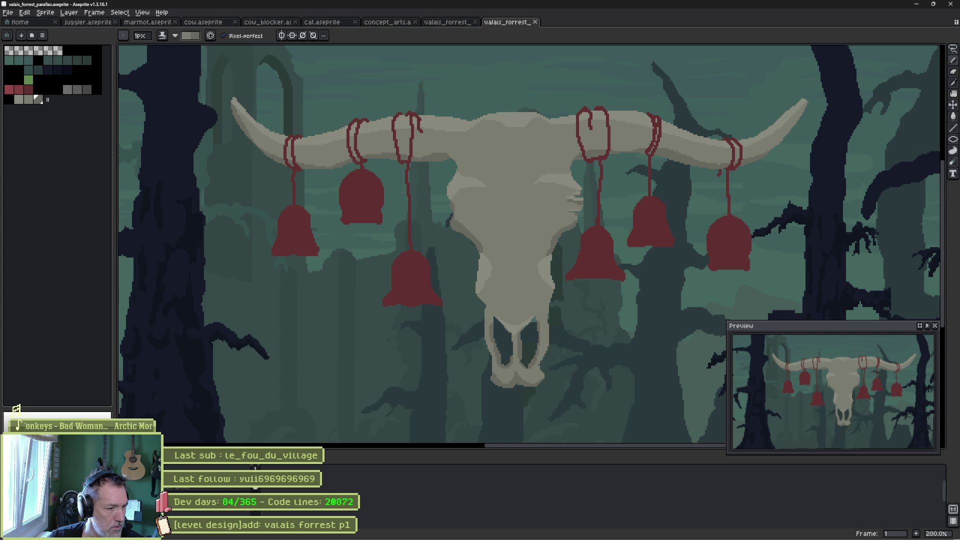
pyautogui.hscroll(-5, 310, 268)
pyautogui.scroll(-2, 310, 268)
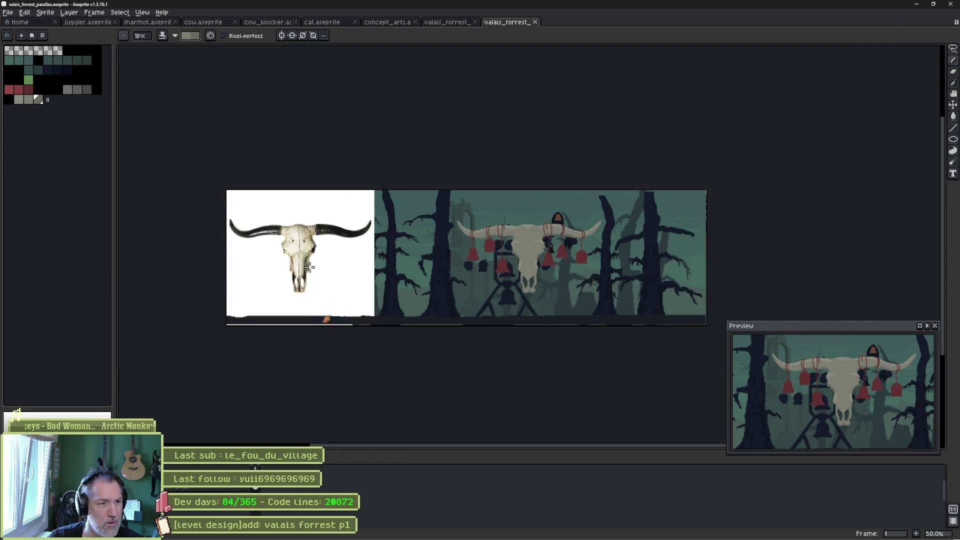
pyautogui.scroll(2, 310, 268)
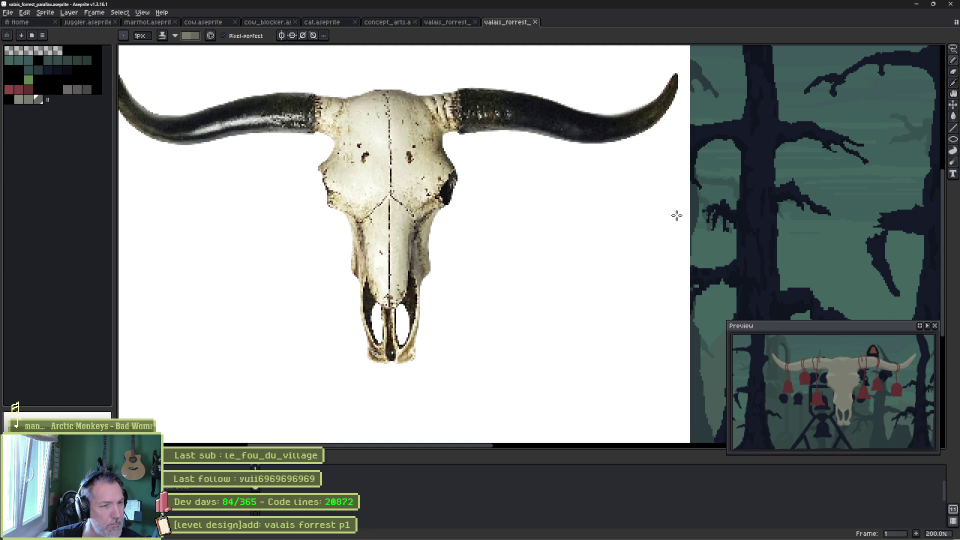
pyautogui.moveTo(793, 218); pyautogui.dragTo(336, 235)
pyautogui.moveTo(745, 215); pyautogui.dragTo(353, 210)
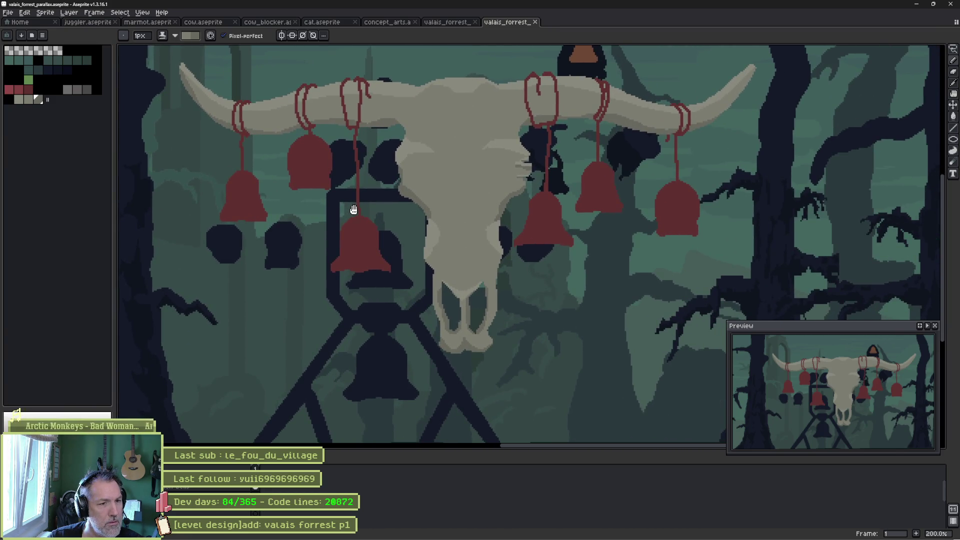
pyautogui.click(22, 411)
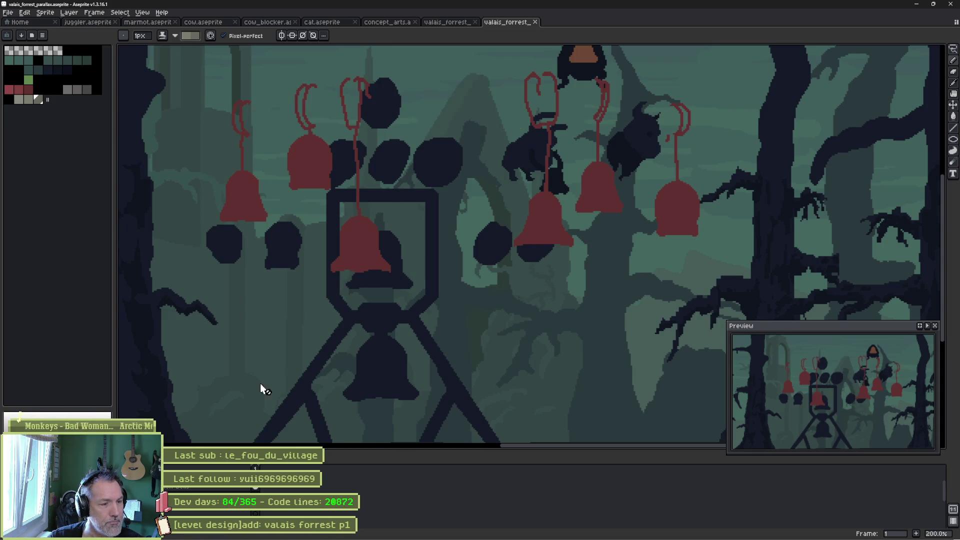
pyautogui.click(22, 411)
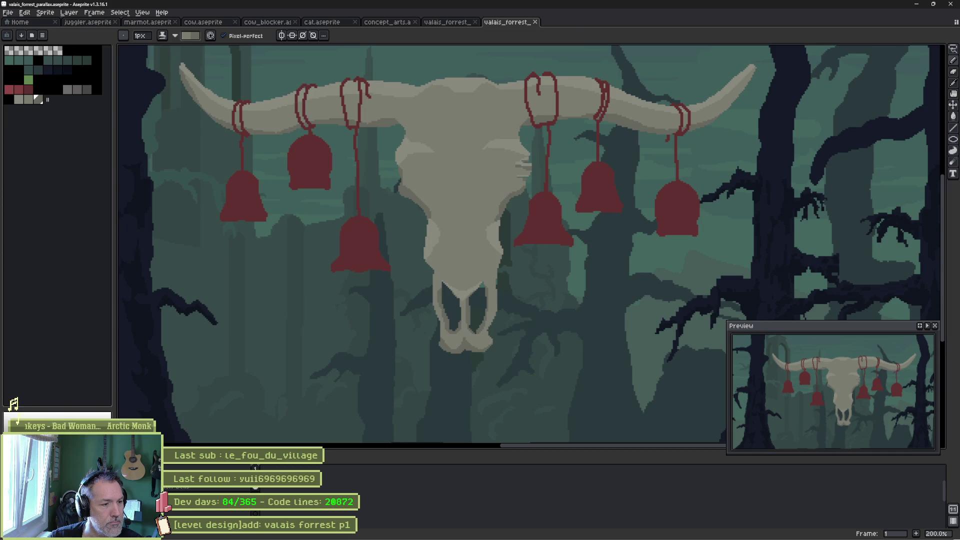
pyautogui.moveTo(482, 205); pyautogui.dragTo(493, 222)
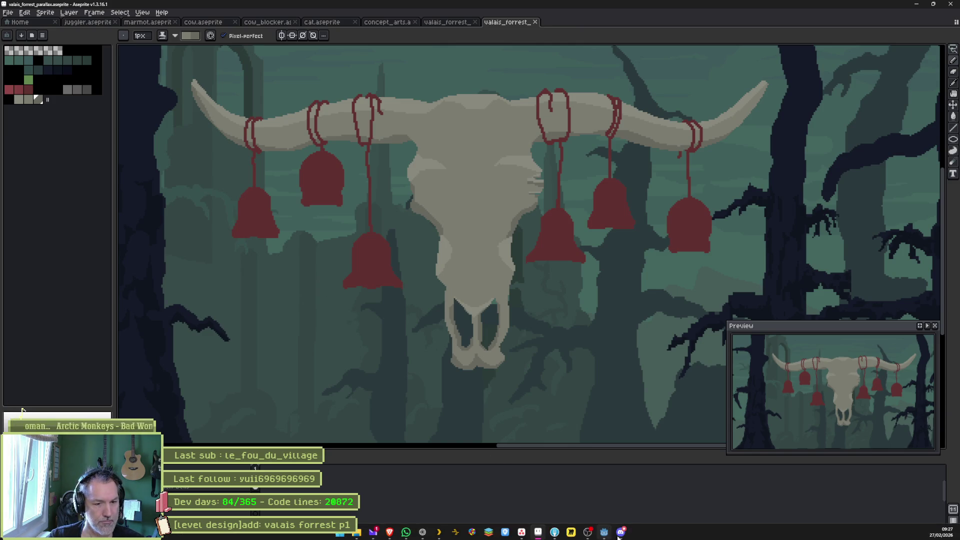
# Open the posted screenshots full size in Discord and zoom into the forest scene around the characters
pyautogui.click(604, 531)
pyautogui.scroll(-3, 599, 494)
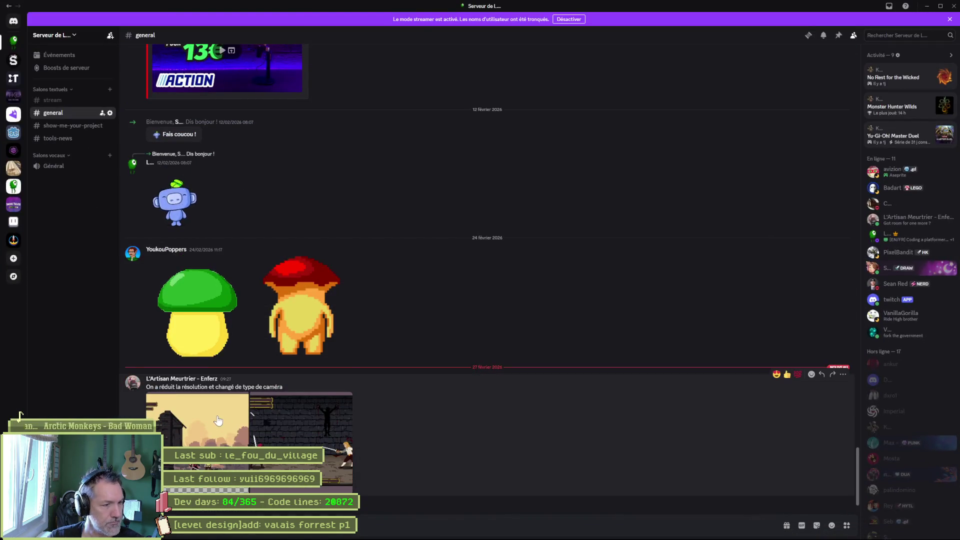
pyautogui.click(300, 420)
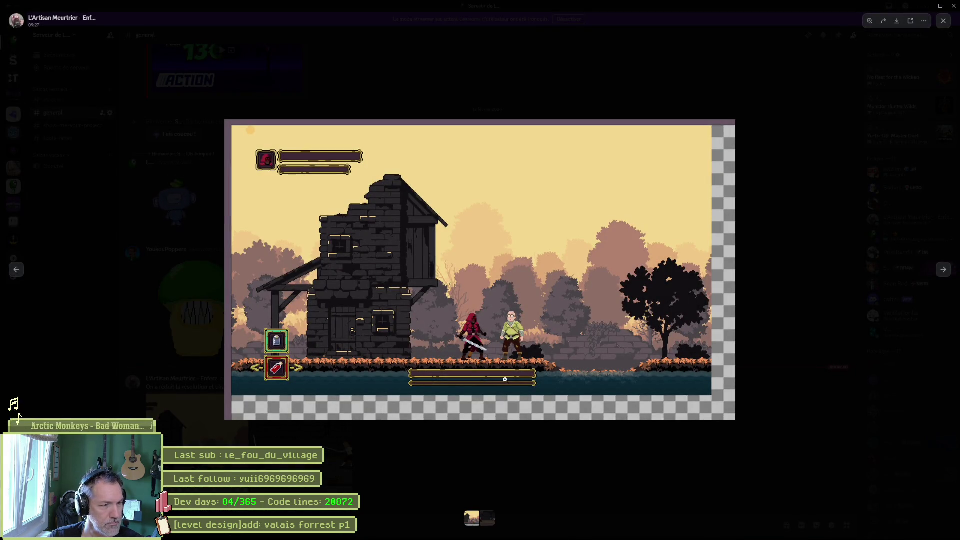
pyautogui.press('Right')
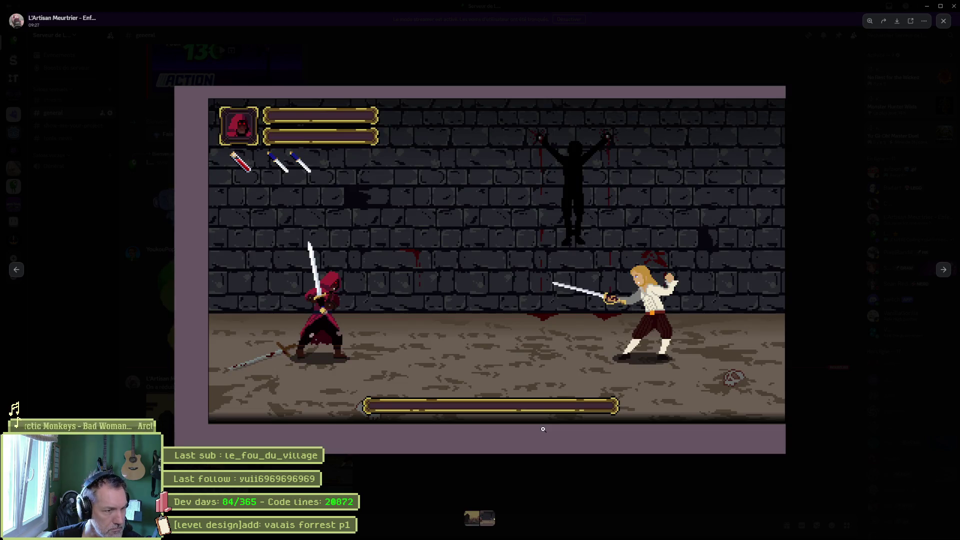
pyautogui.press('Left')
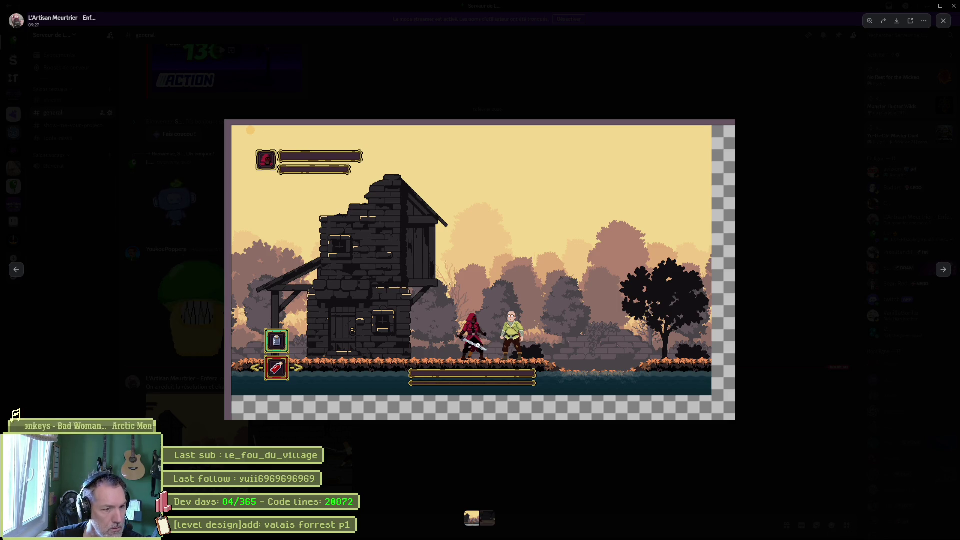
pyautogui.click(515, 336)
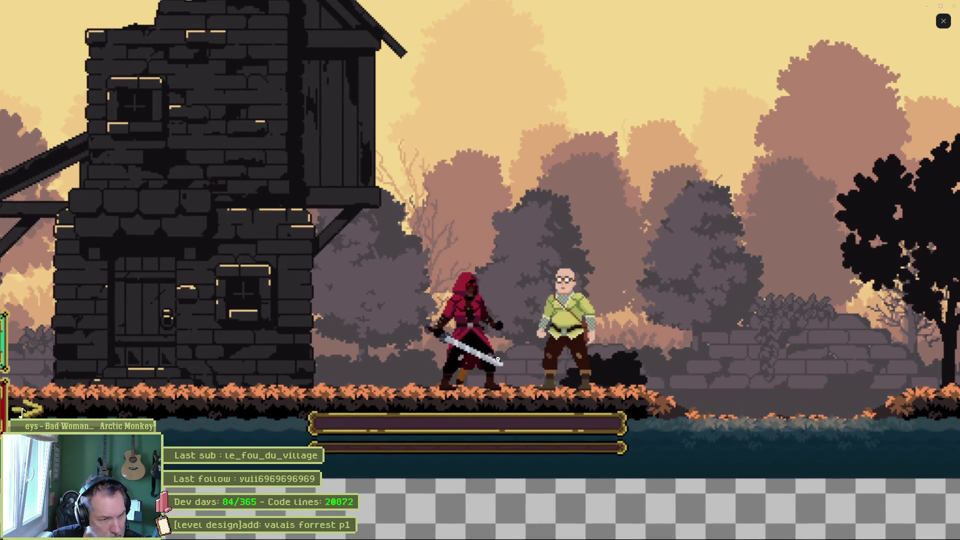
pyautogui.press('Right')
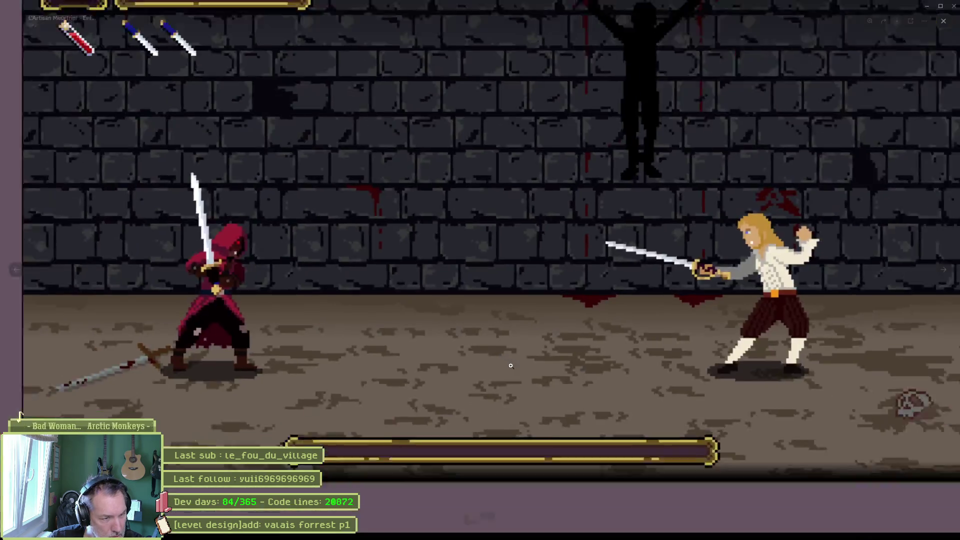
# Zoom in and out on the dungeon duel's hooded swordsman, then close the image viewer
pyautogui.click(332, 294)
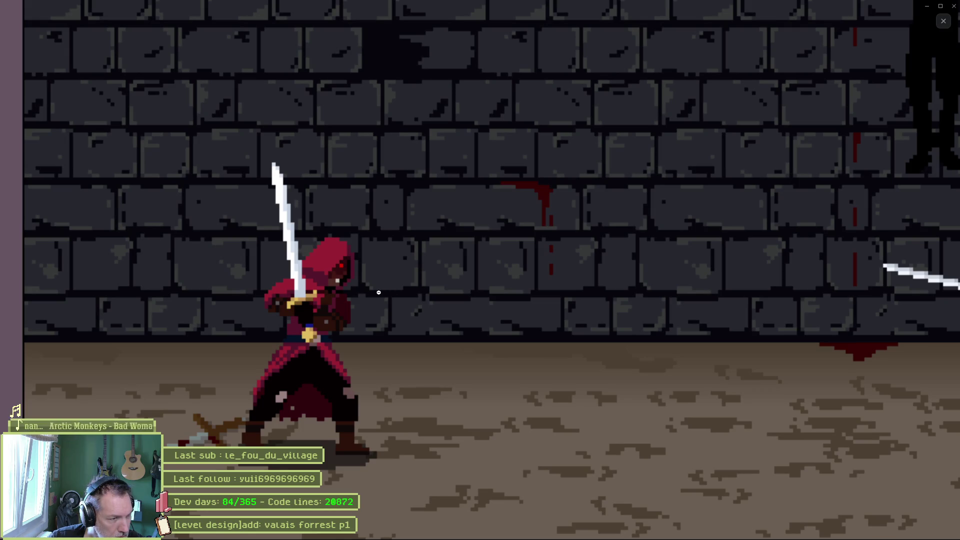
pyautogui.click(378, 292)
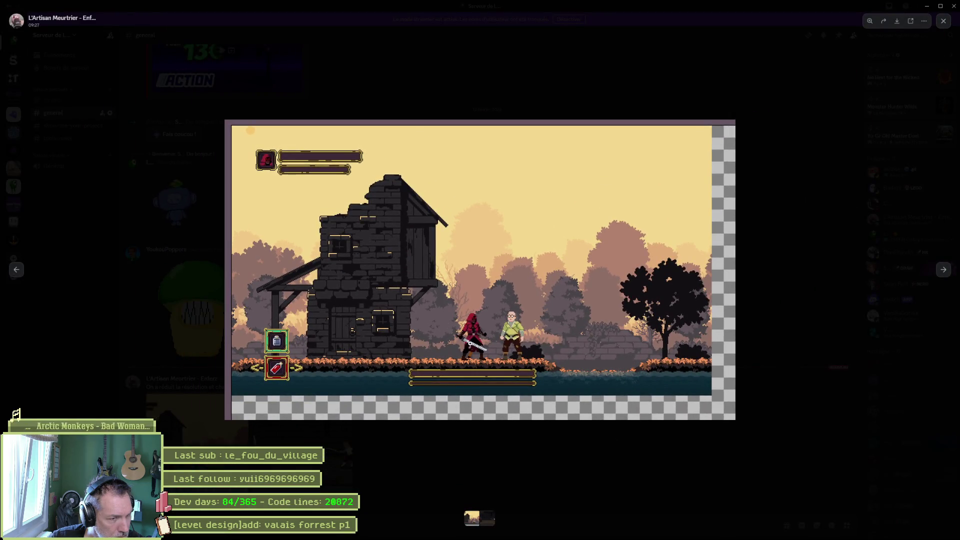
pyautogui.click(531, 345)
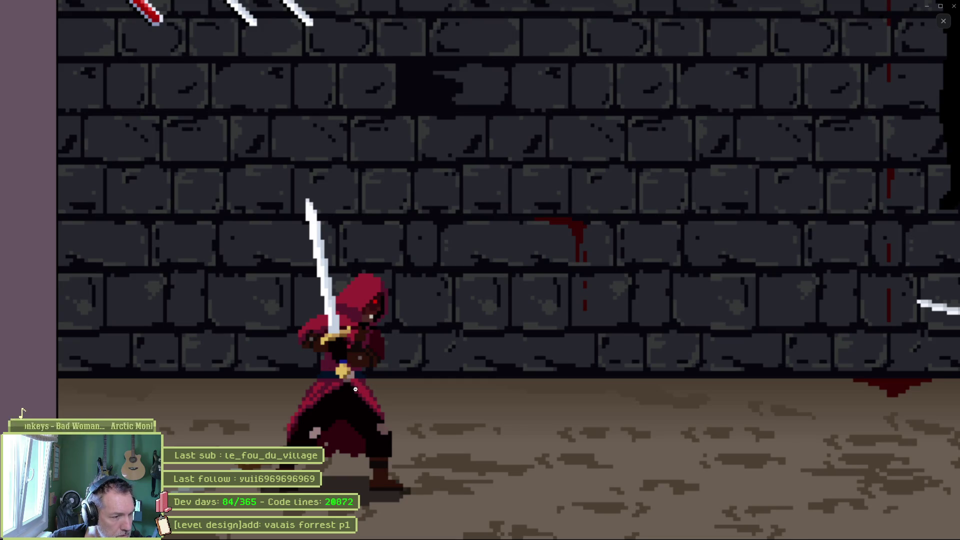
pyautogui.click(395, 383)
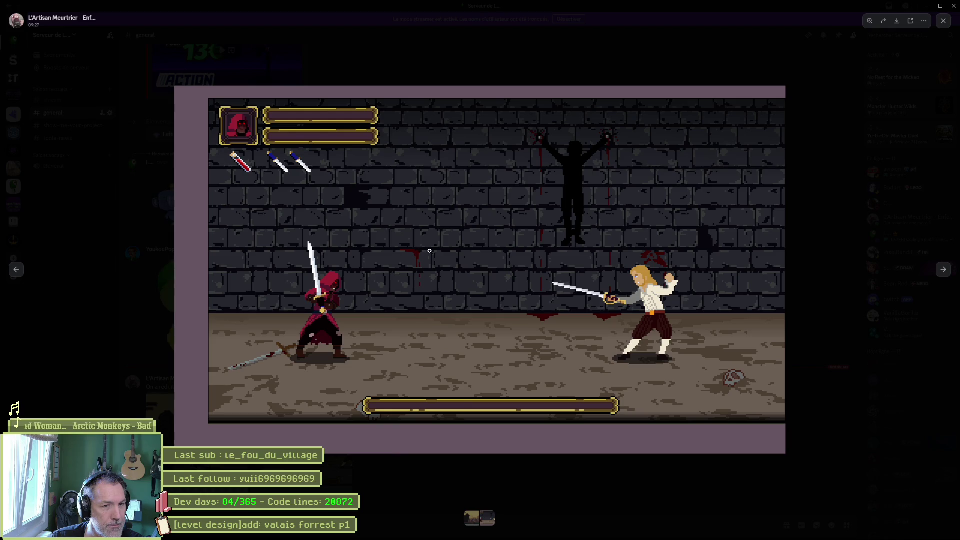
pyautogui.click(795, 120)
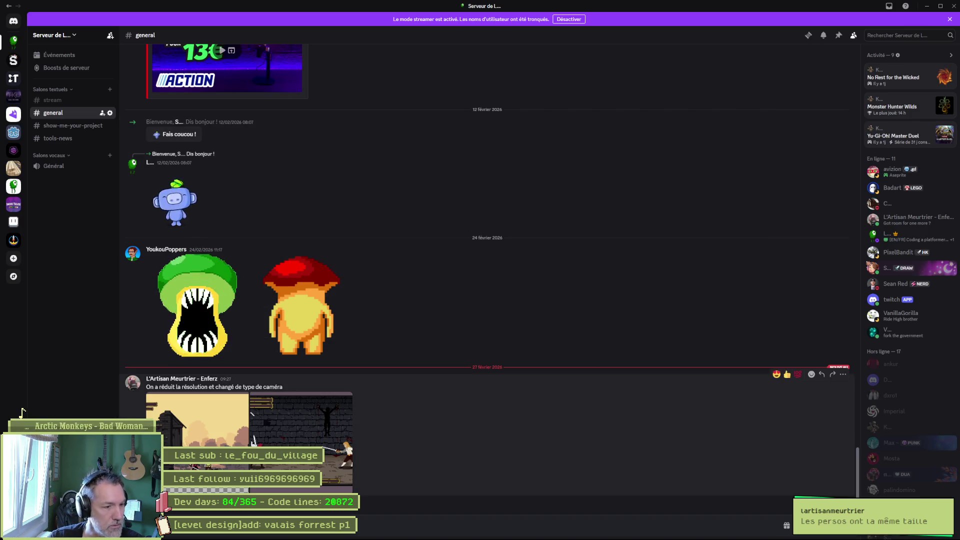
# Open the #general screenshots full size and zoom in on the red-hooded fighter in each image
pyautogui.click(253, 414)
pyautogui.click(466, 330)
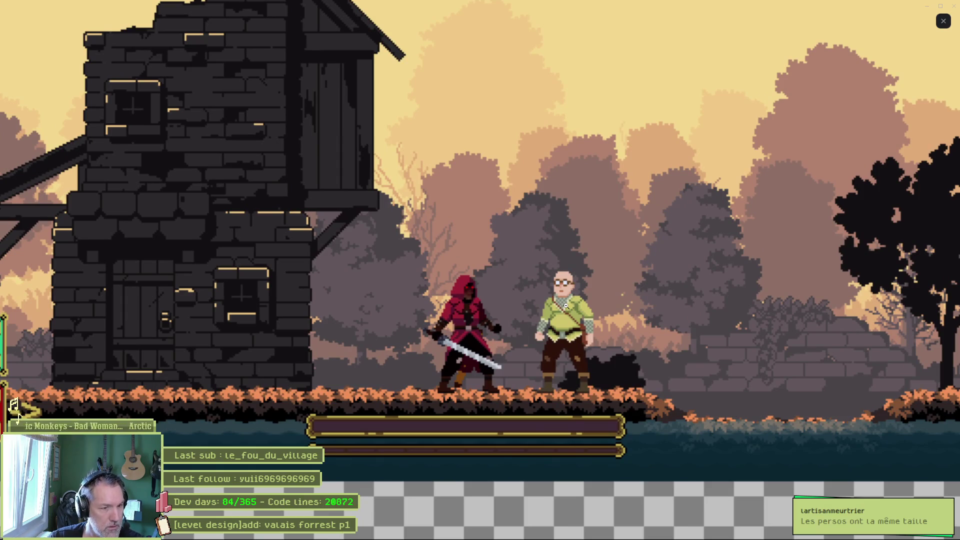
pyautogui.press('Right')
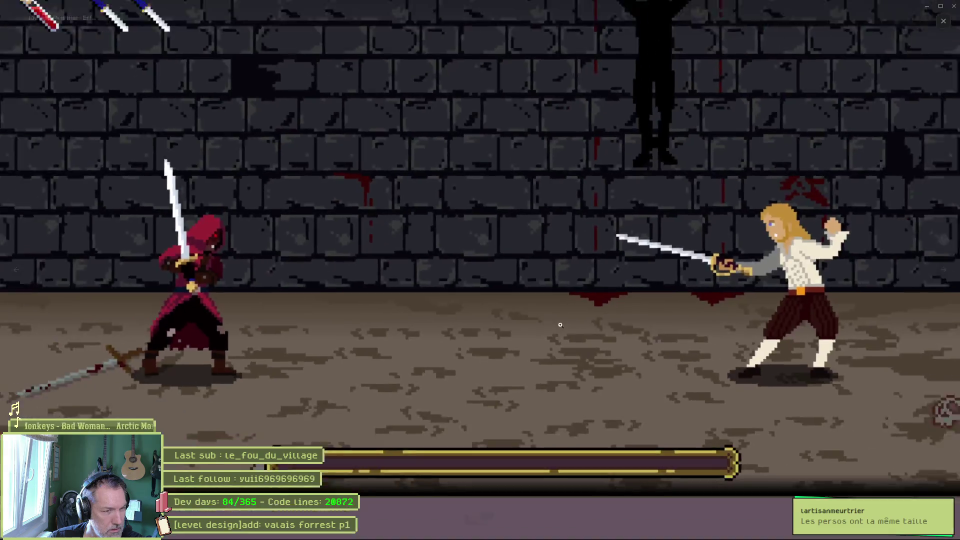
pyautogui.click(326, 297)
pyautogui.press('Right')
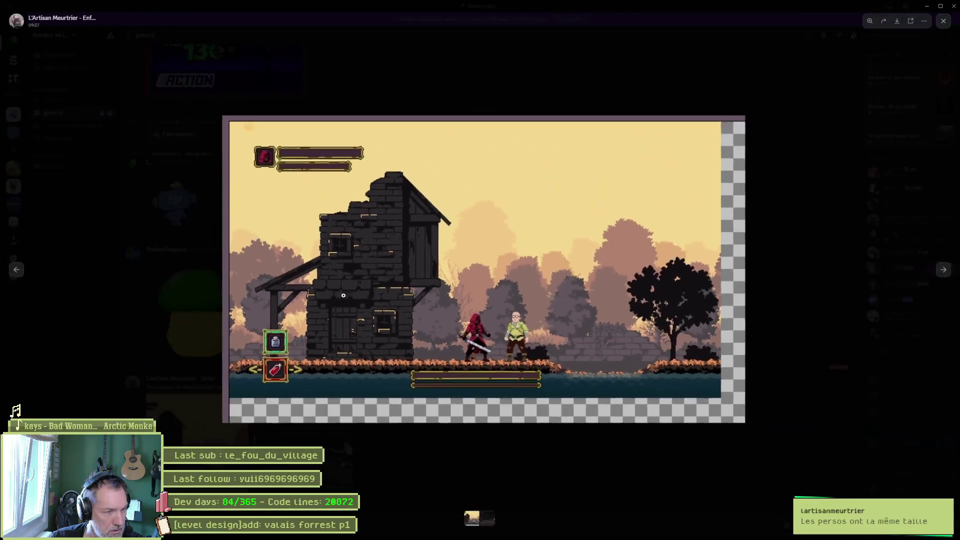
pyautogui.click(478, 325)
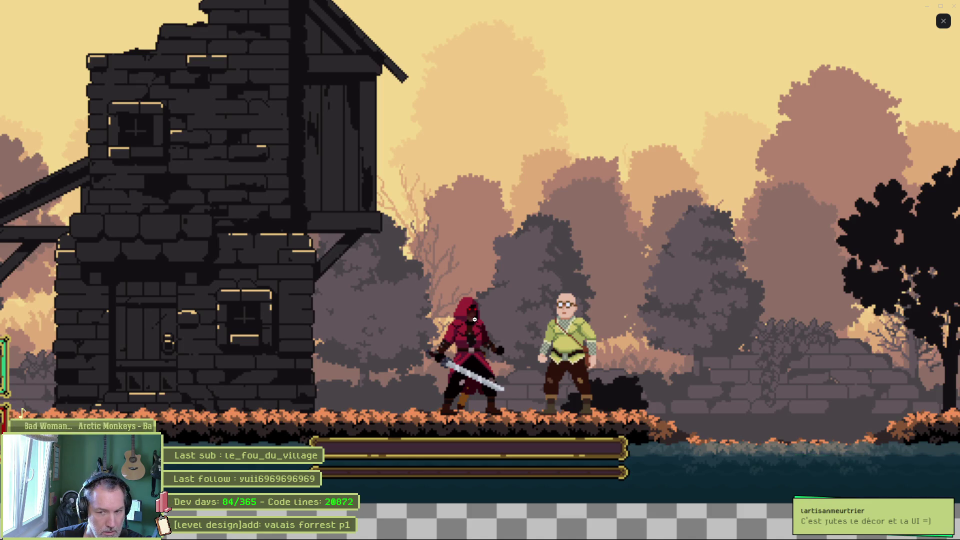
pyautogui.click(383, 219)
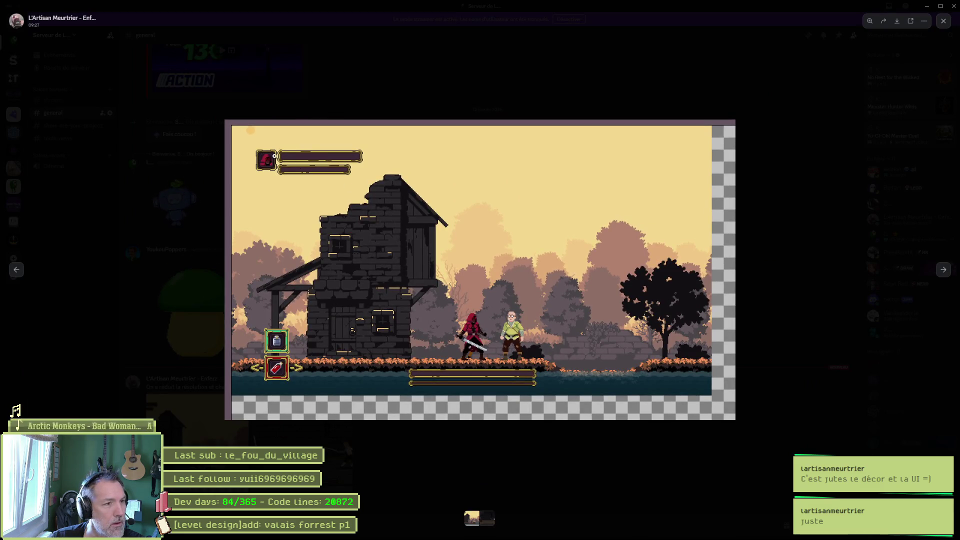
pyautogui.click(275, 156)
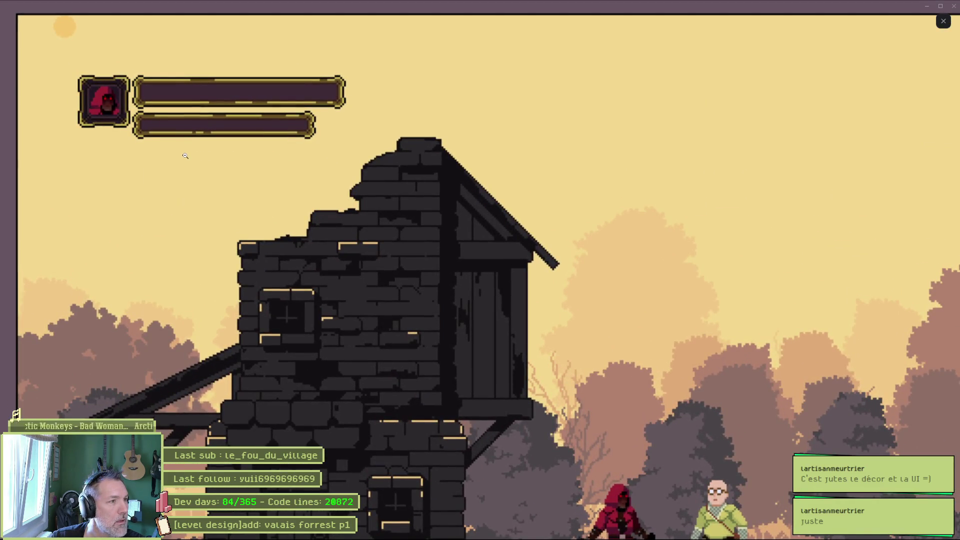
pyautogui.click(185, 182)
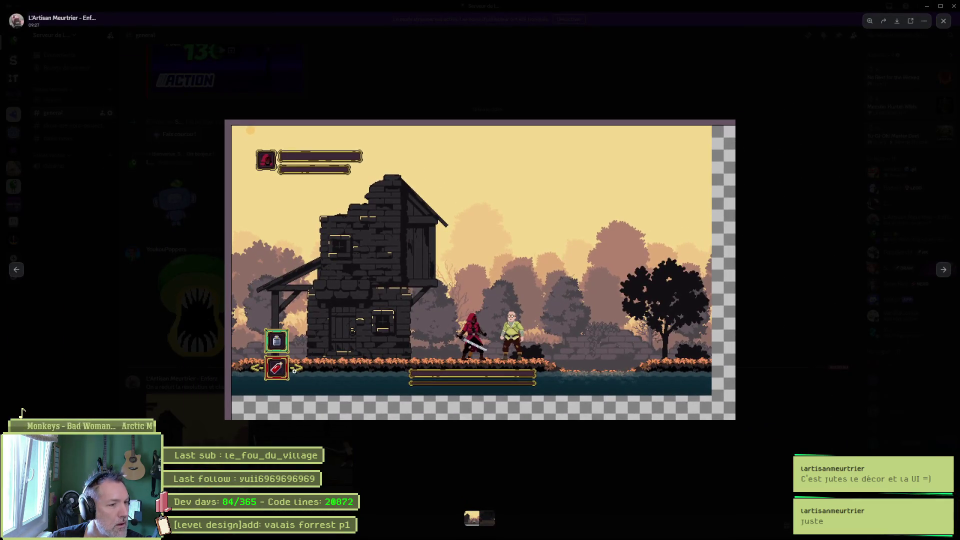
pyautogui.click(294, 371)
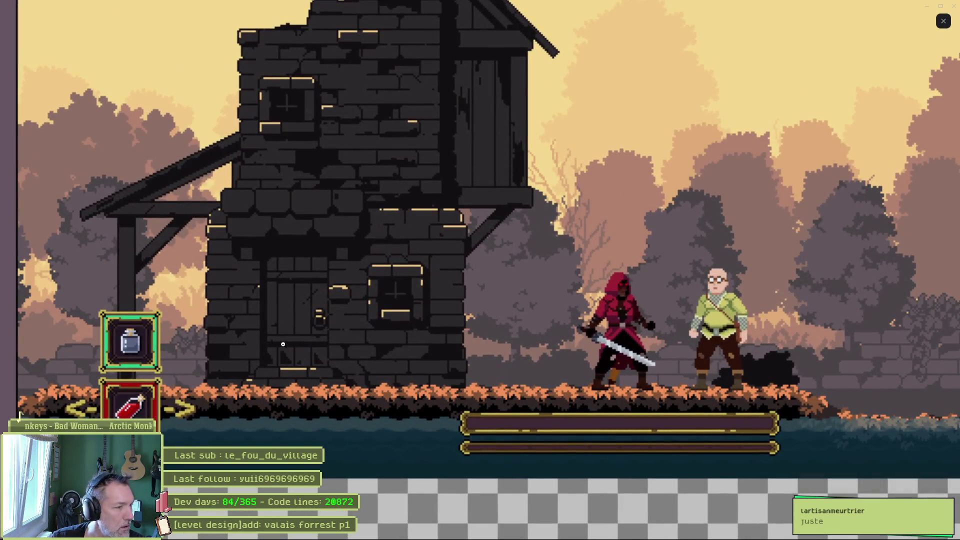
# Flip back and forth between the dungeon duel and forest screenshots, ending on the forest one
pyautogui.press('Right')
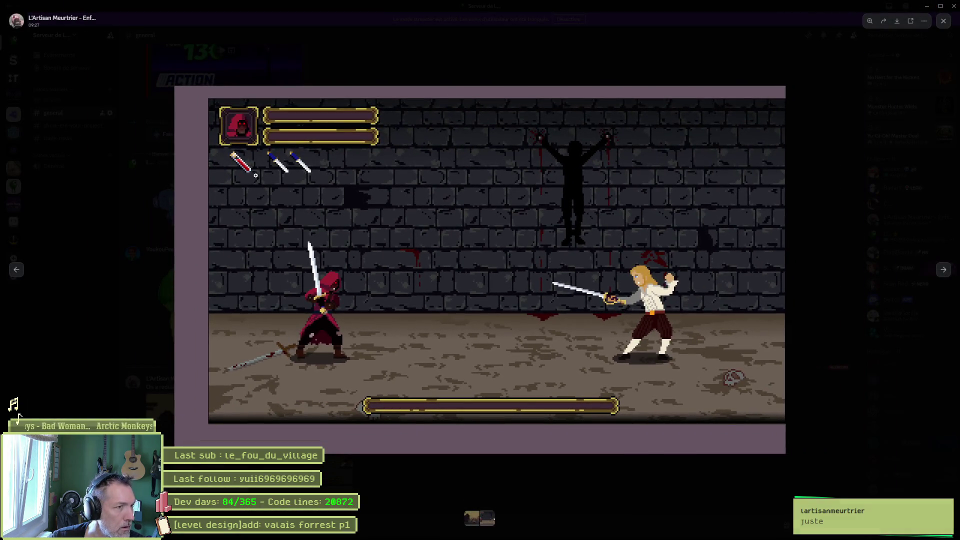
pyautogui.press('Left')
pyautogui.press('Right')
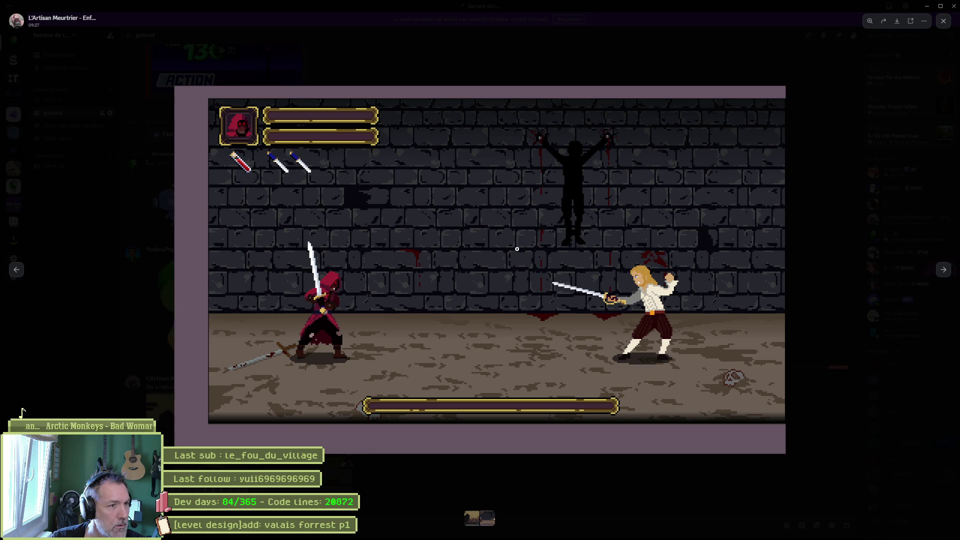
pyautogui.press('Left')
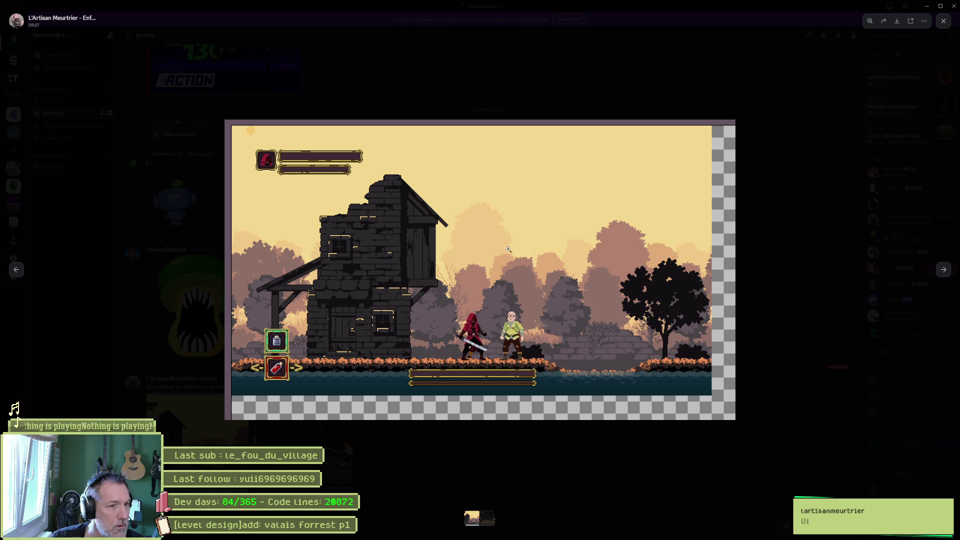
pyautogui.press('Right')
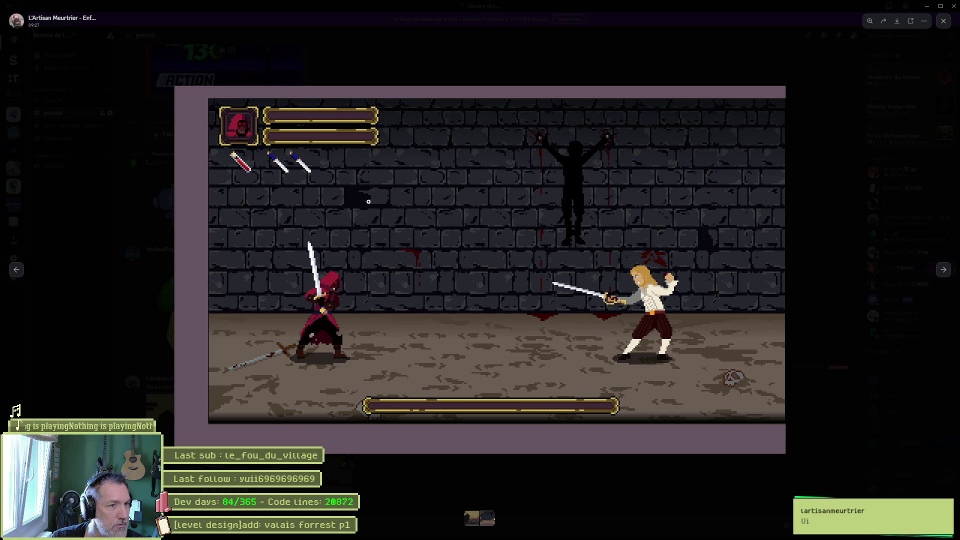
pyautogui.press('Left')
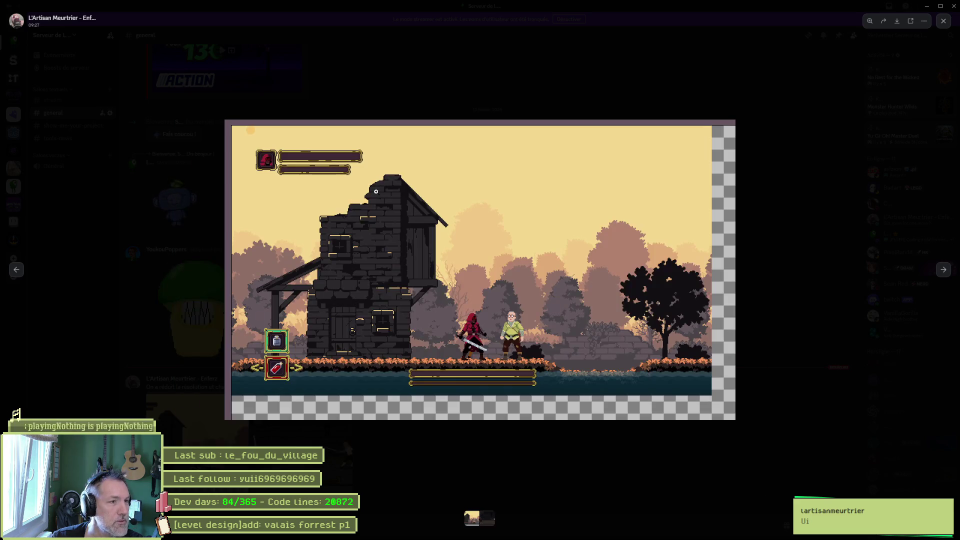
pyautogui.press('Right')
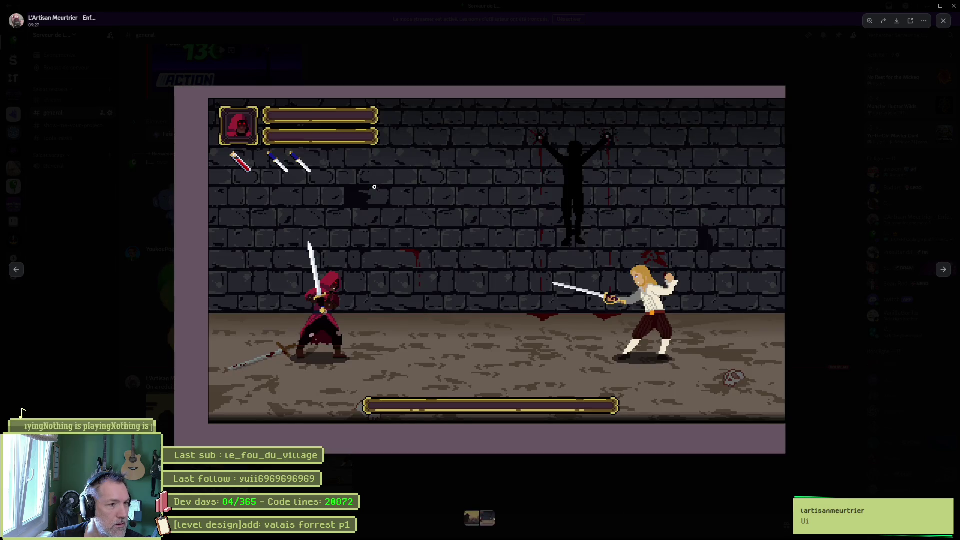
pyautogui.press('Left')
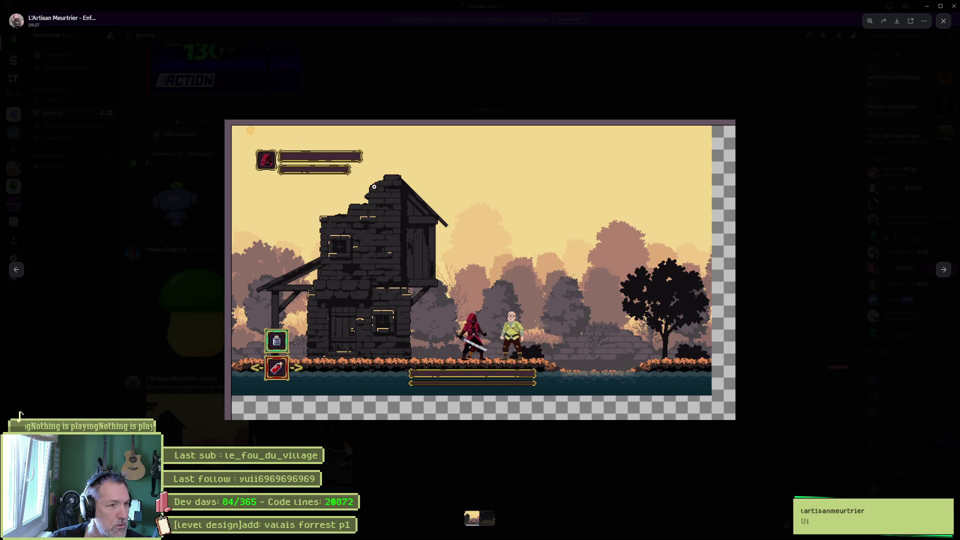
pyautogui.press('Right')
pyautogui.press('Left')
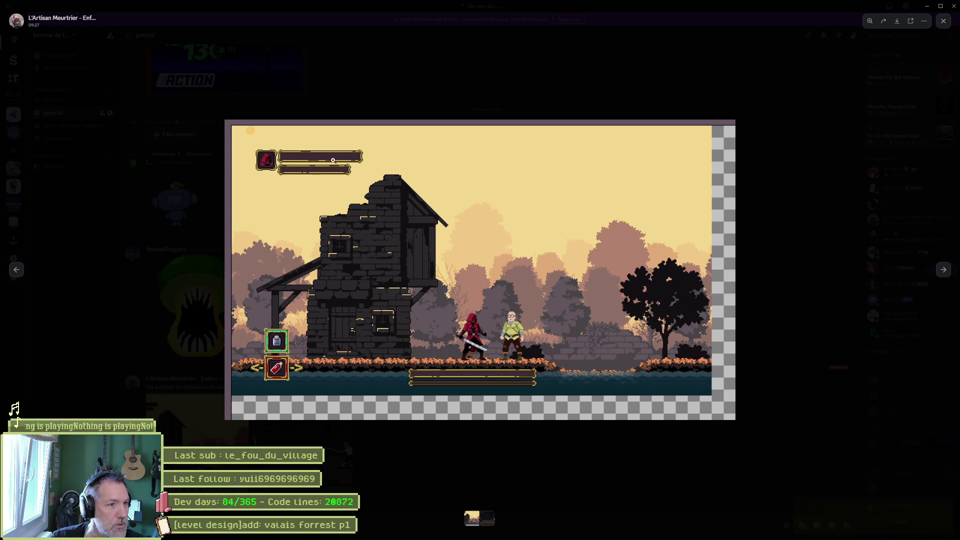
pyautogui.press('Right')
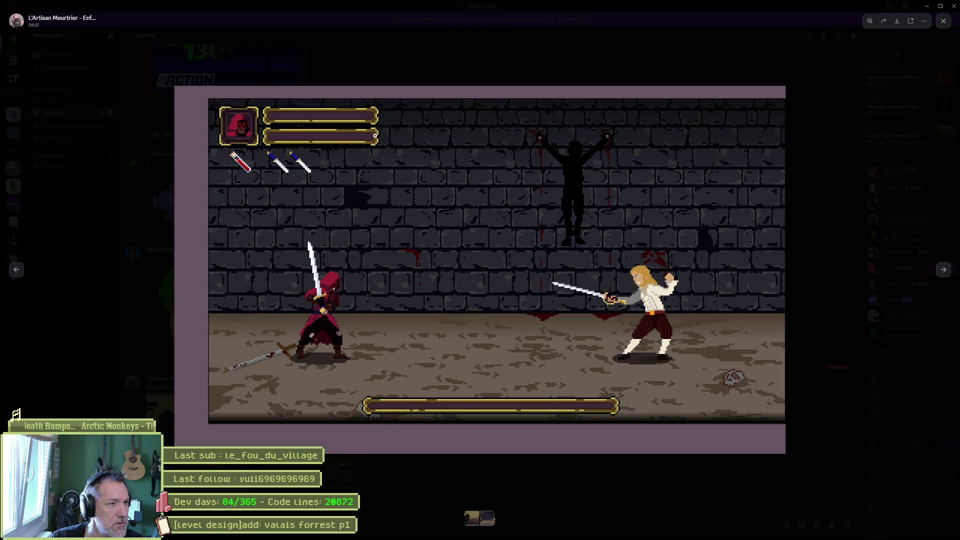
pyautogui.press('Left')
pyautogui.press('Right')
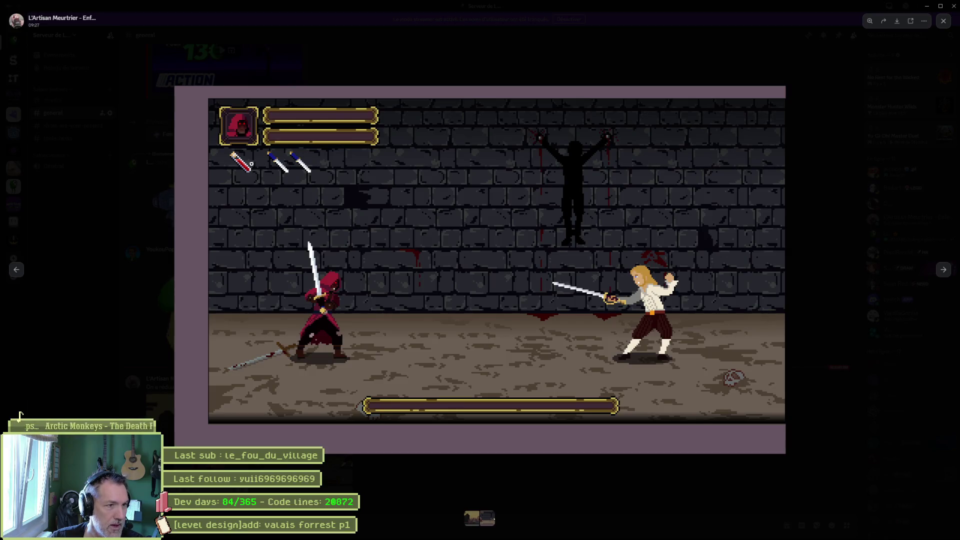
pyautogui.press('Left')
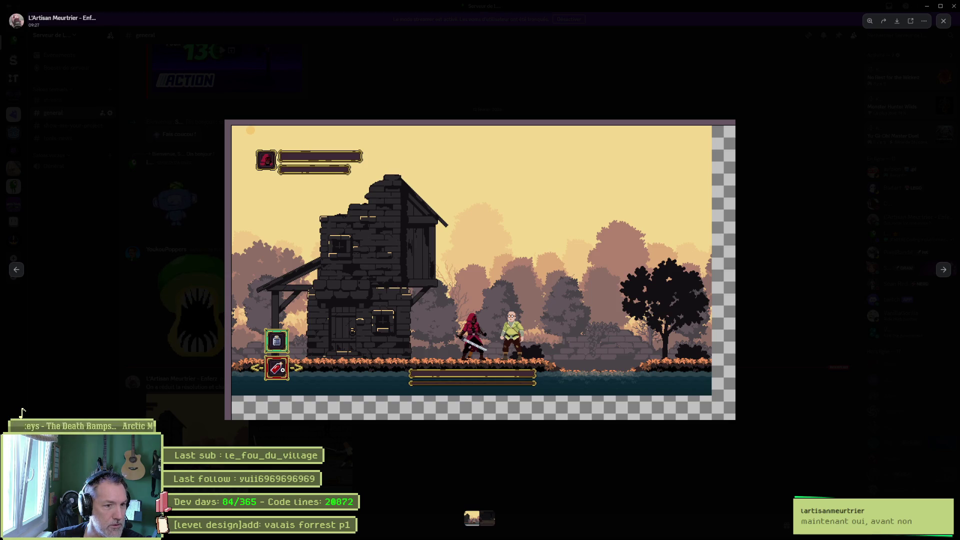
# View the dungeon sword-fight screenshot, zoom on its health bars, then return to the forest screenshot
pyautogui.press('Right')
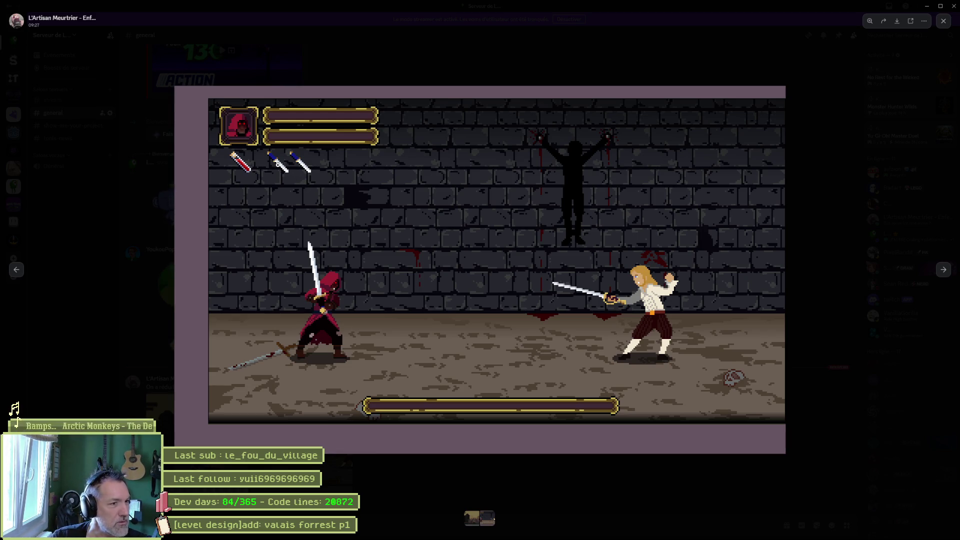
pyautogui.click(277, 163)
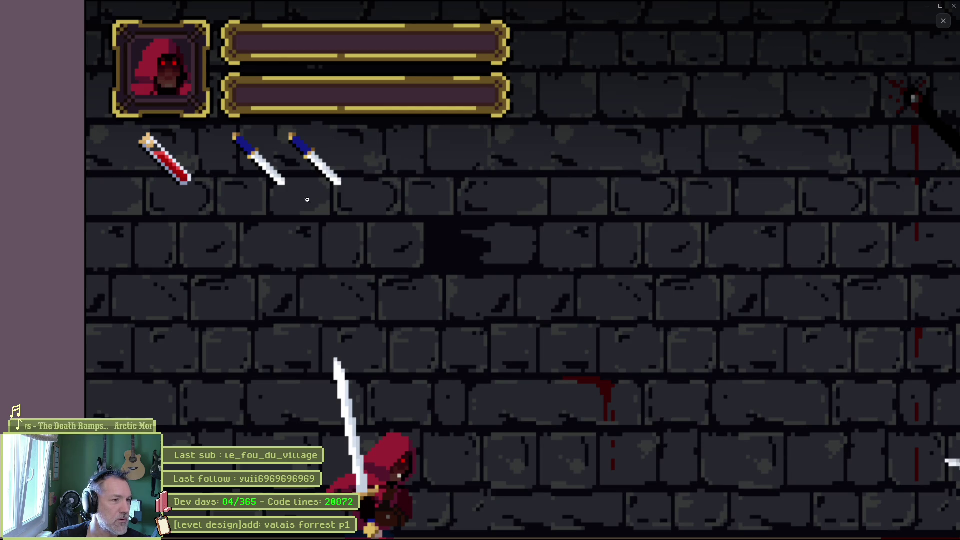
pyautogui.scroll(-1, 305, 189)
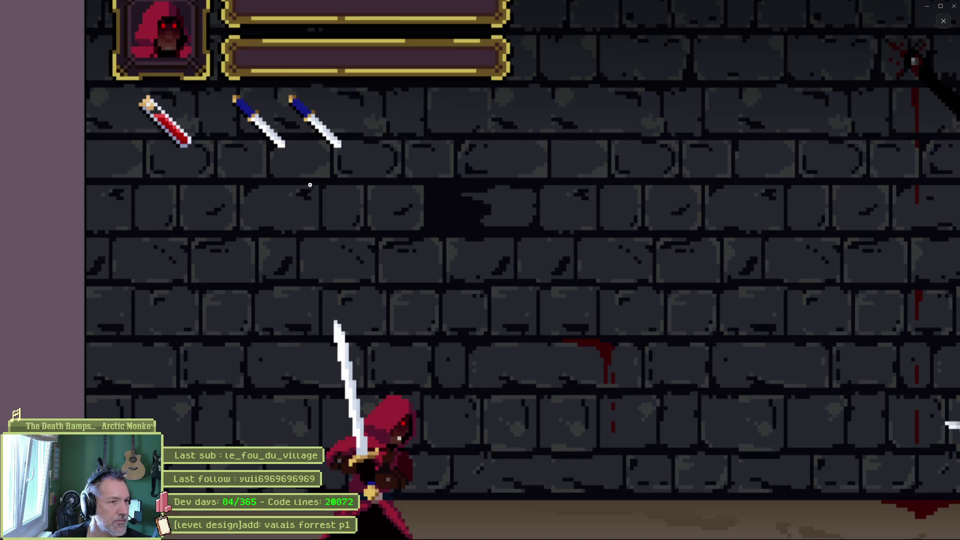
pyautogui.click(311, 185)
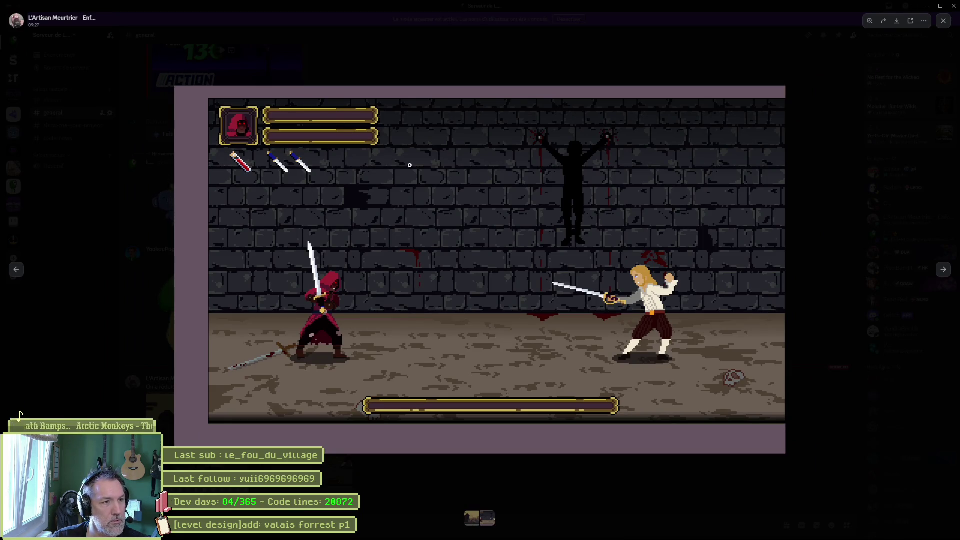
pyautogui.press('Left')
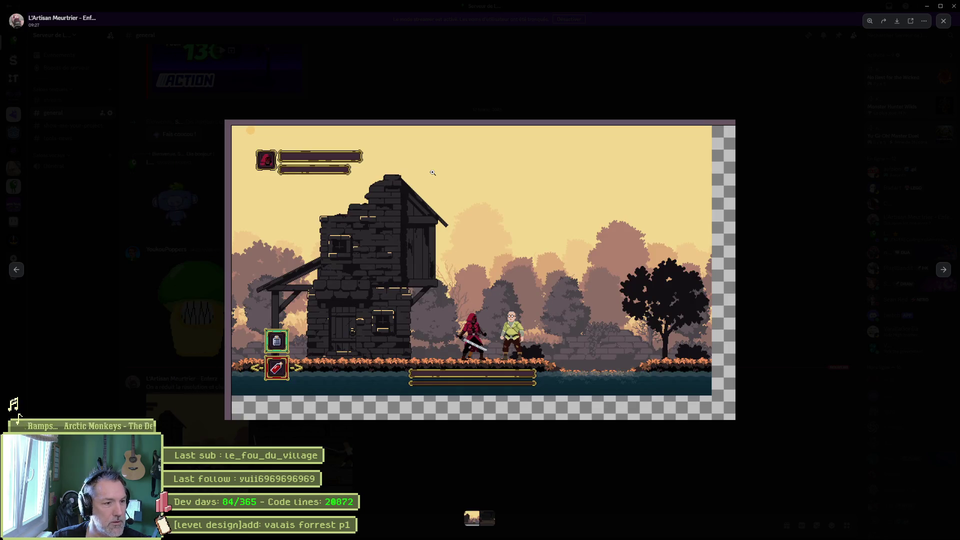
# Close Discord's image viewer and return to Aseprite's skull-and-bells forest canvas
pyautogui.click(742, 170)
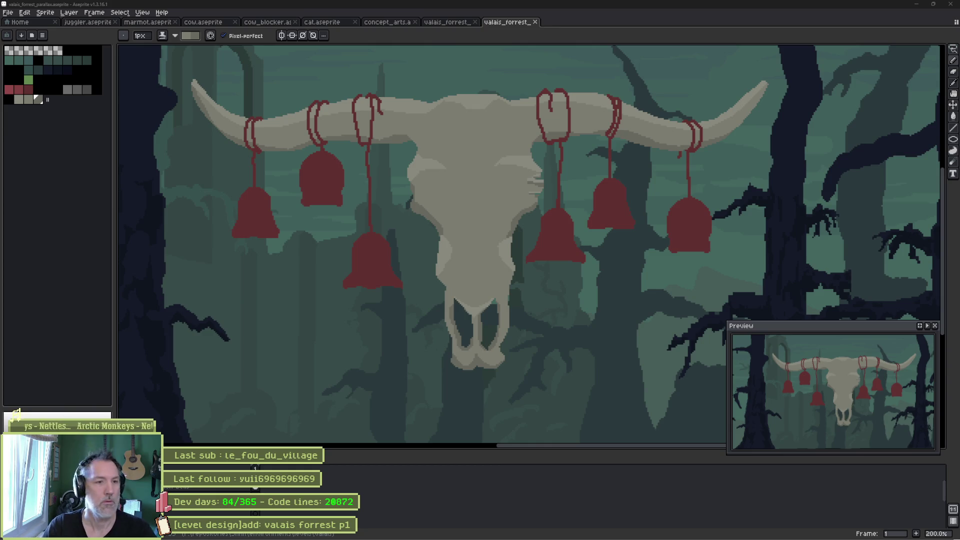
# Zoom out from 200% to 100% and pan across the forest until the skull and bells are centred
pyautogui.scroll(-1, 415, 253)
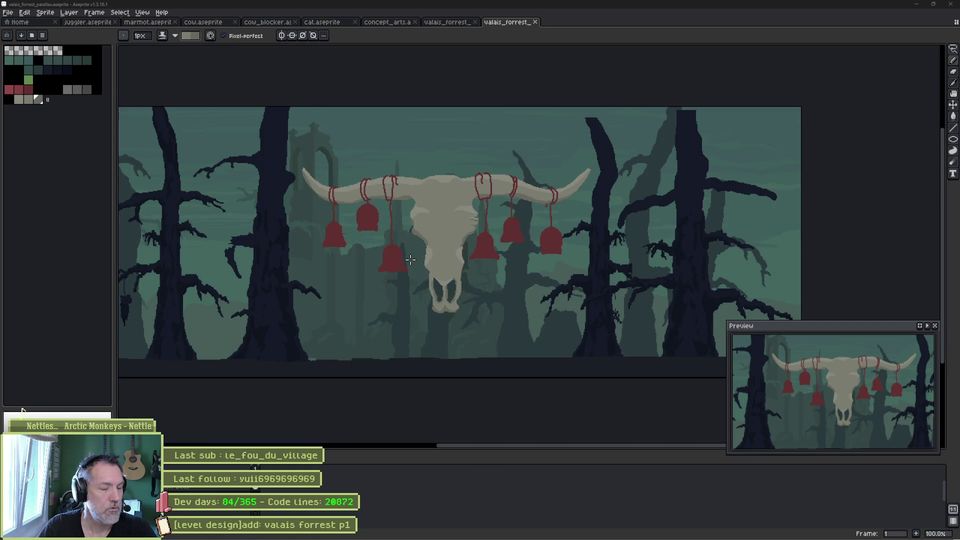
pyautogui.scroll(1, 417, 252)
pyautogui.moveTo(490, 199); pyautogui.dragTo(450, 232)
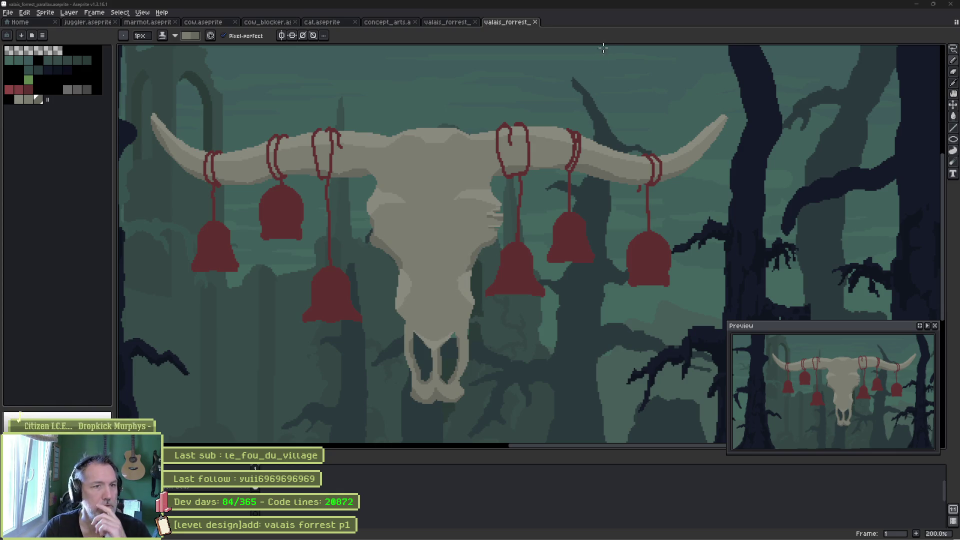
pyautogui.scroll(-1, 478, 251)
pyautogui.moveTo(360, 257); pyautogui.dragTo(573, 274)
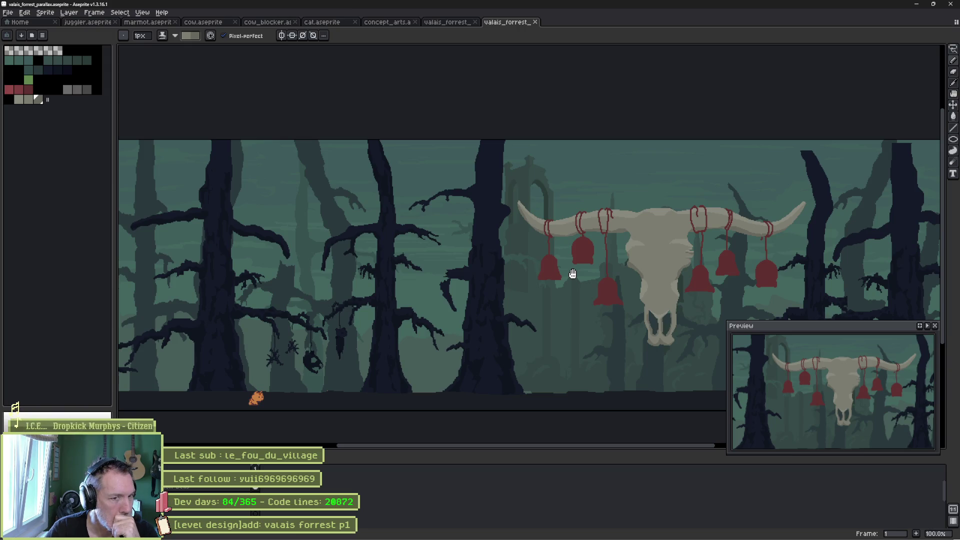
pyautogui.moveTo(573, 274); pyautogui.dragTo(513, 276)
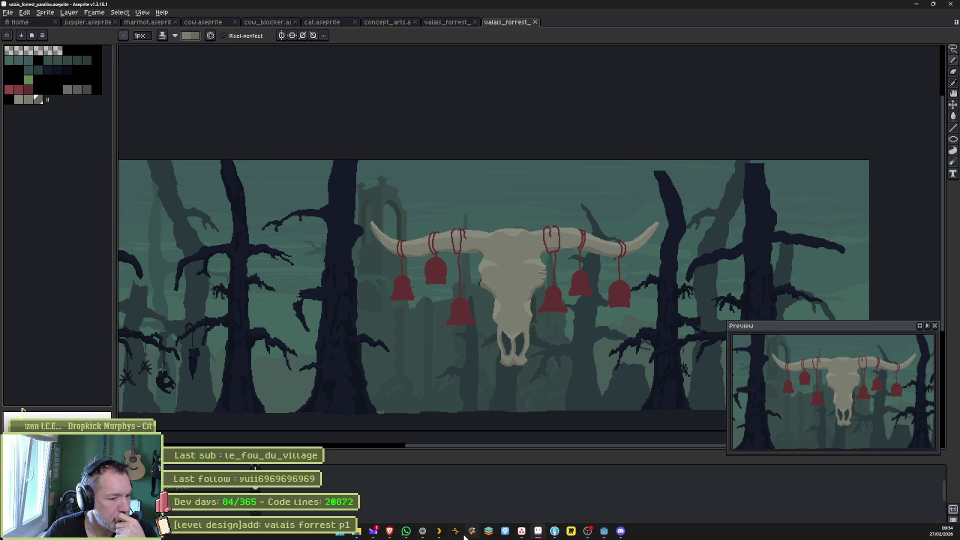
# Add the Asana task '[cowrillon]add: boss' and drag it to the top of In progress
pyautogui.click(529, 535)
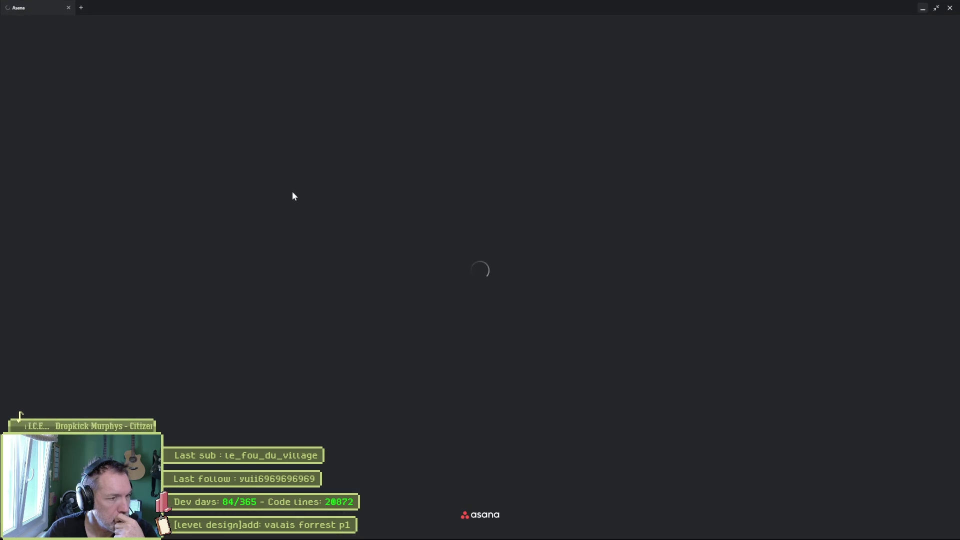
pyautogui.hotkey('alt', 'Tab')
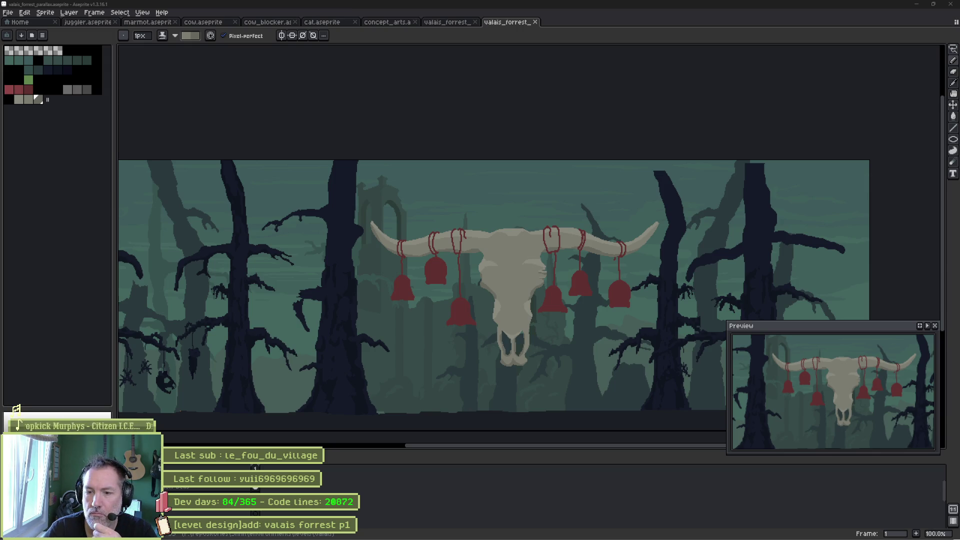
pyautogui.hotkey('alt', 'Tab')
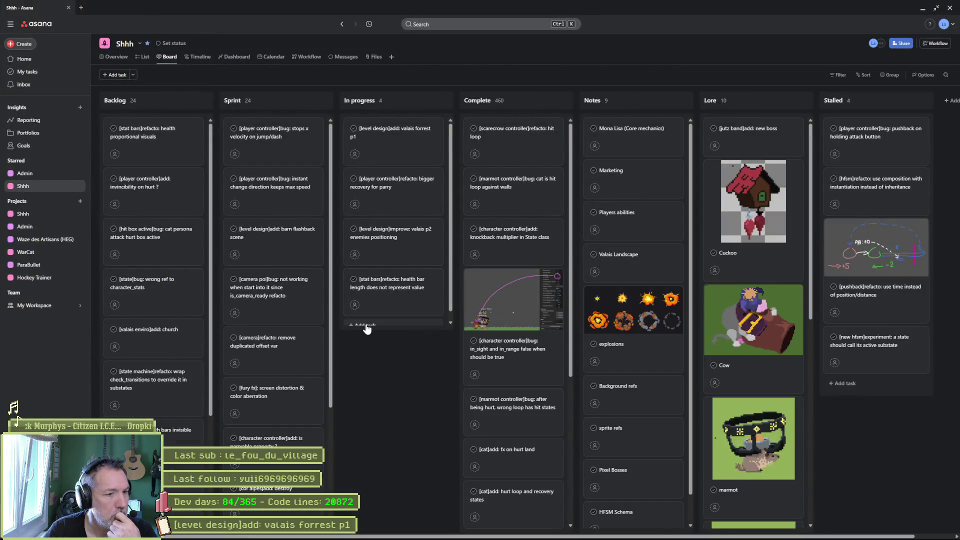
pyautogui.click(366, 325)
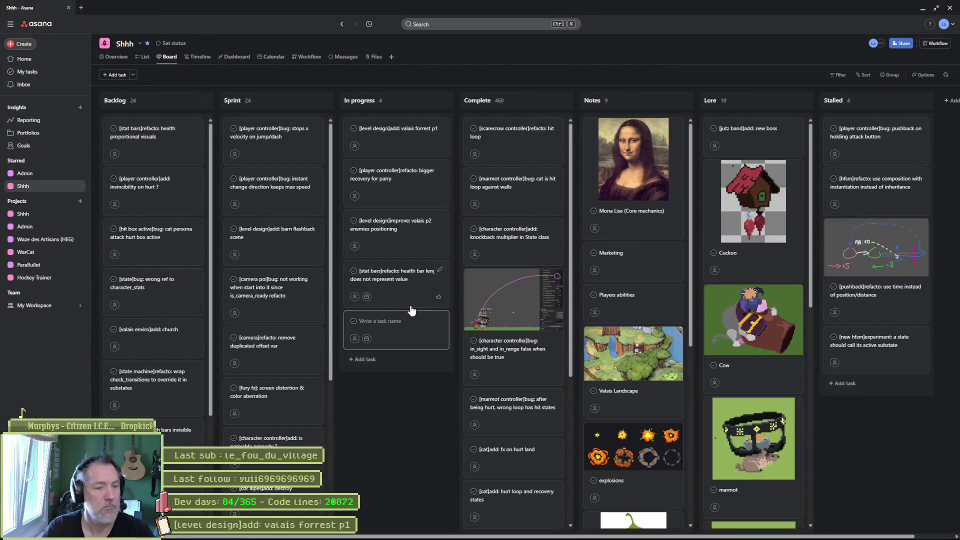
pyautogui.write('[cowrillon]')
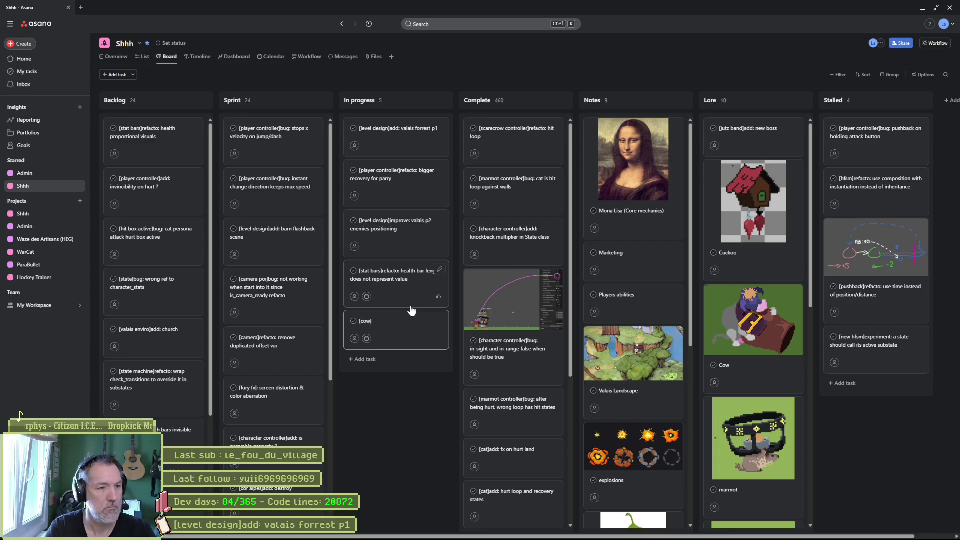
pyautogui.write('add:')
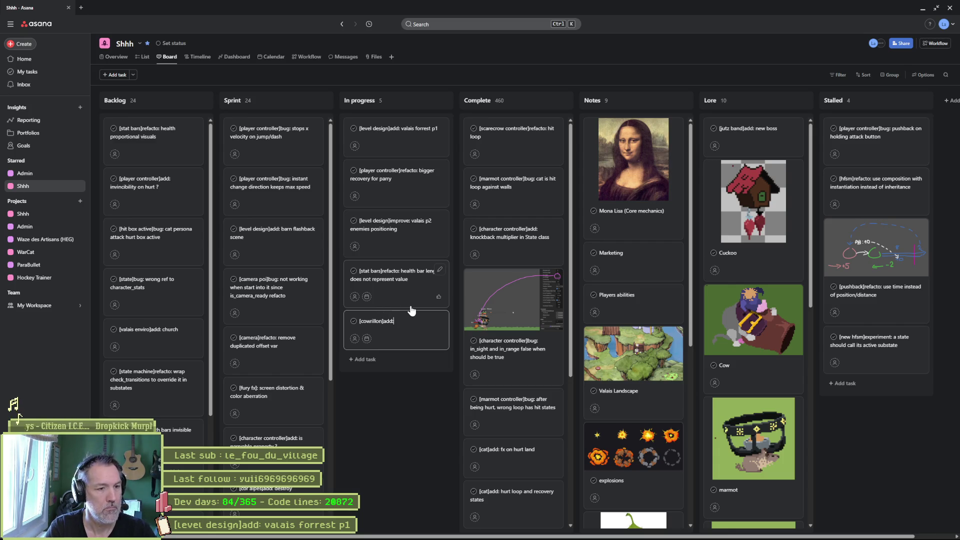
pyautogui.write(' boss')
pyautogui.press('Return')
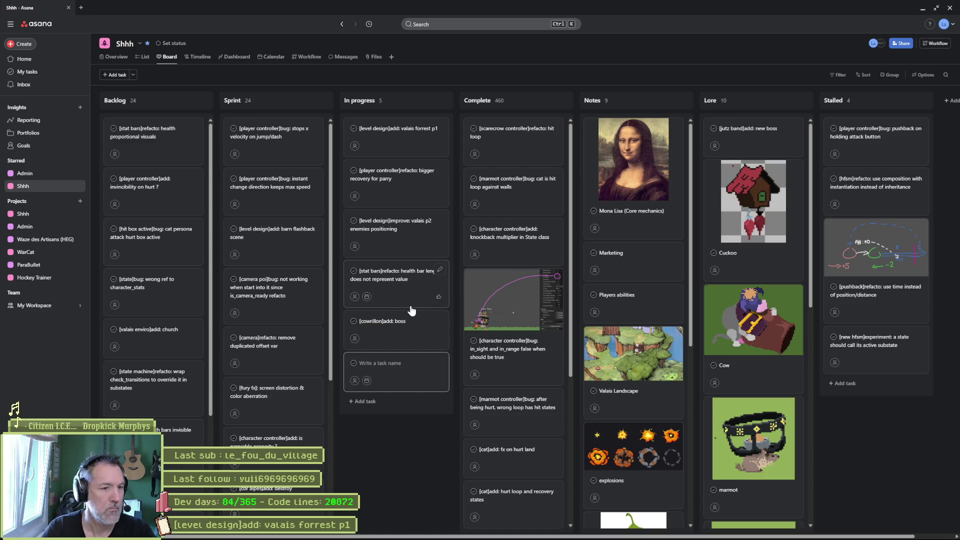
pyautogui.moveTo(412, 321); pyautogui.dragTo(395, 130)
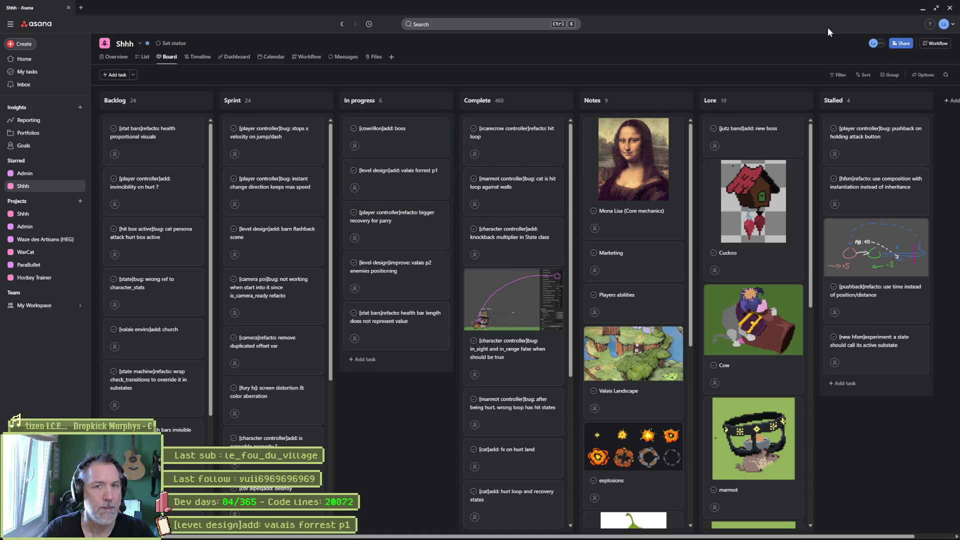
pyautogui.click(917, 9)
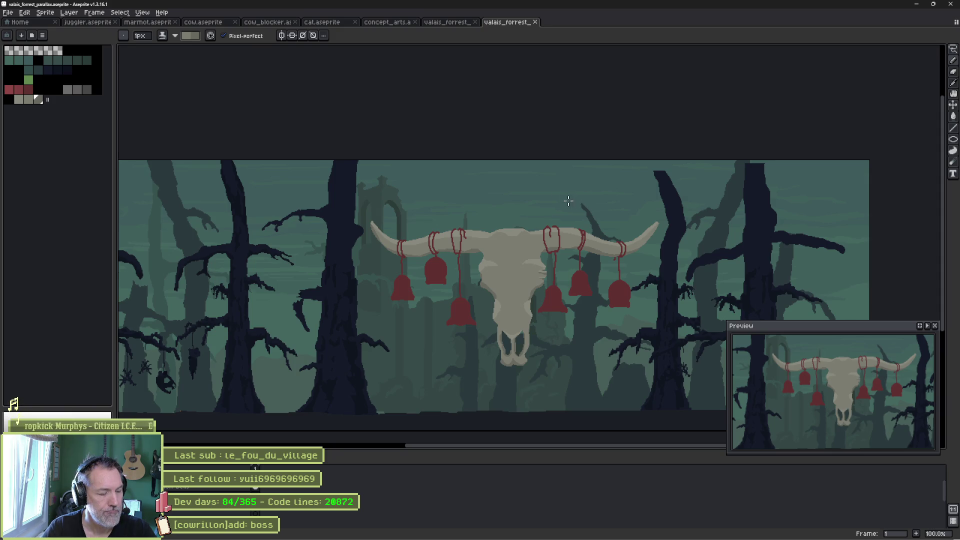
# Look through the File, Edit and layer menus without choosing anything, then start a new sprite with Ctrl+N
pyautogui.click(7, 13)
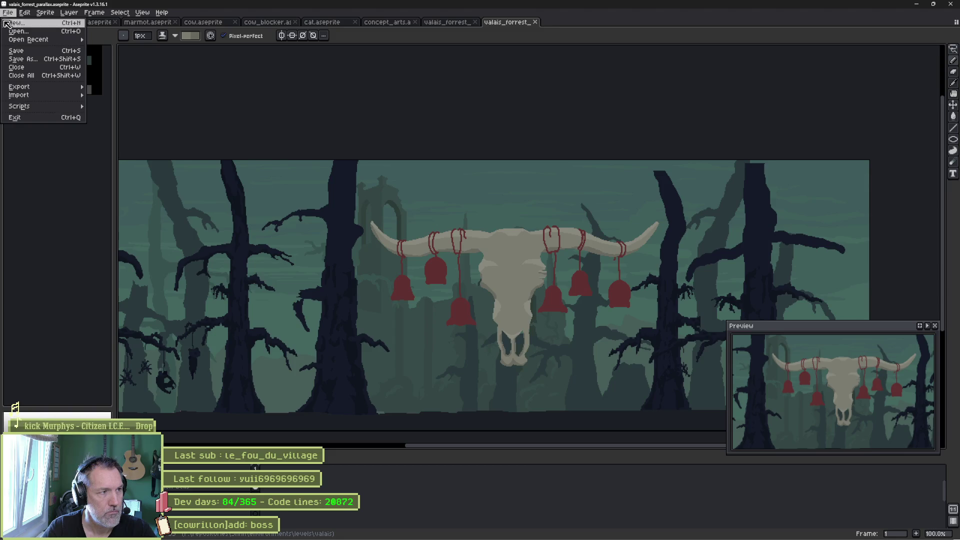
pyautogui.moveTo(75, 97)
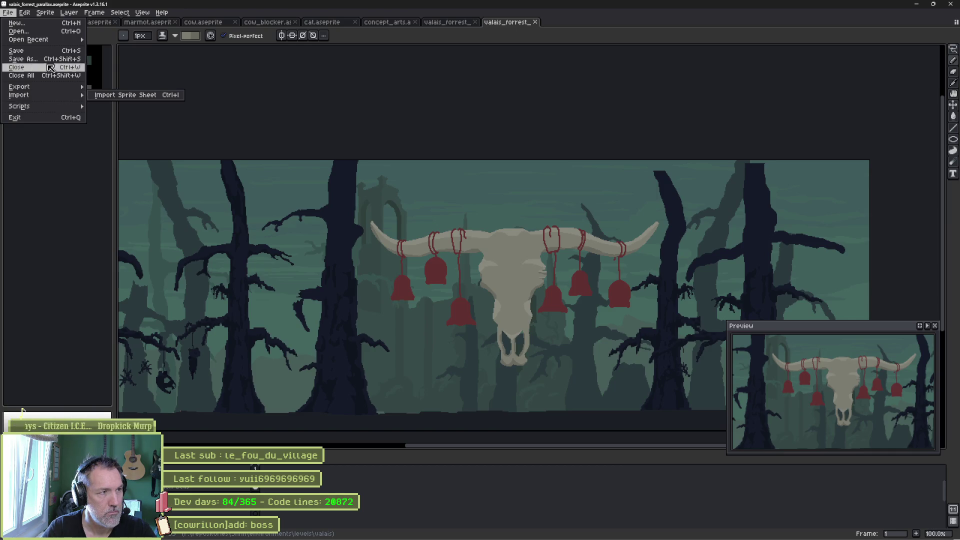
pyautogui.moveTo(23, 15)
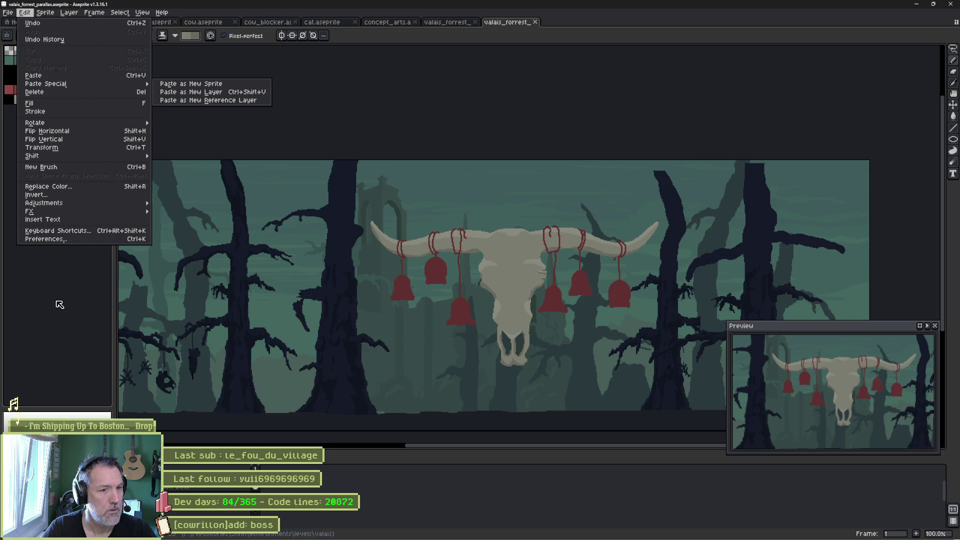
pyautogui.click(60, 305)
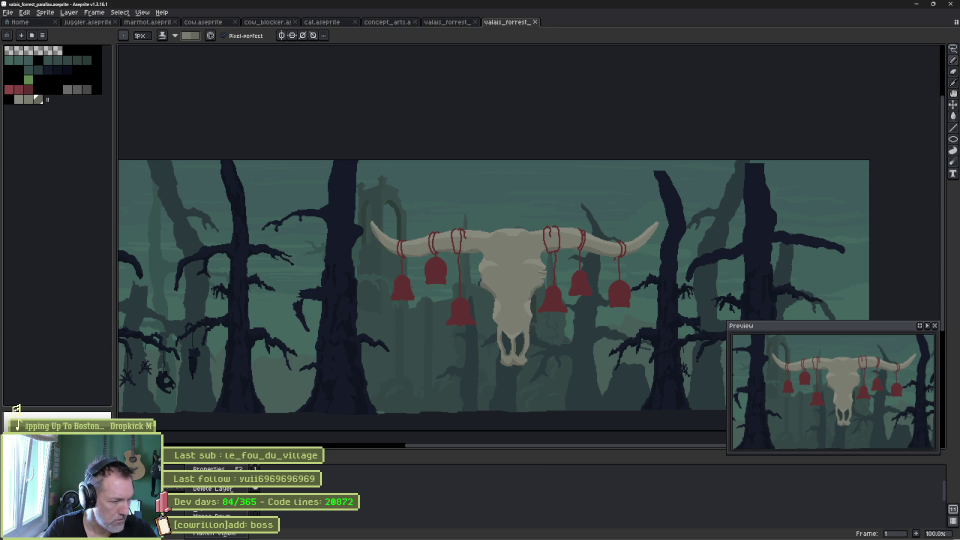
pyautogui.moveTo(220, 497)
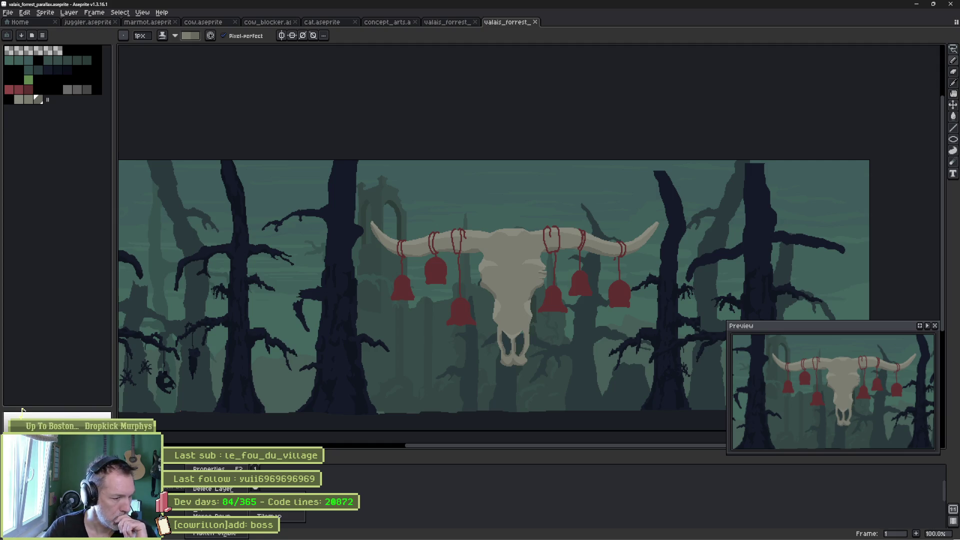
pyautogui.moveTo(215, 478)
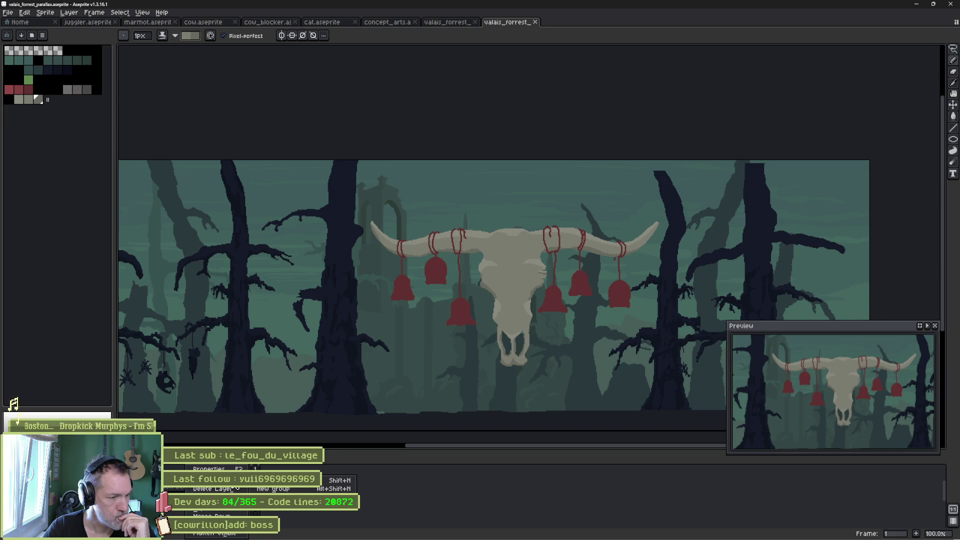
pyautogui.click(427, 494)
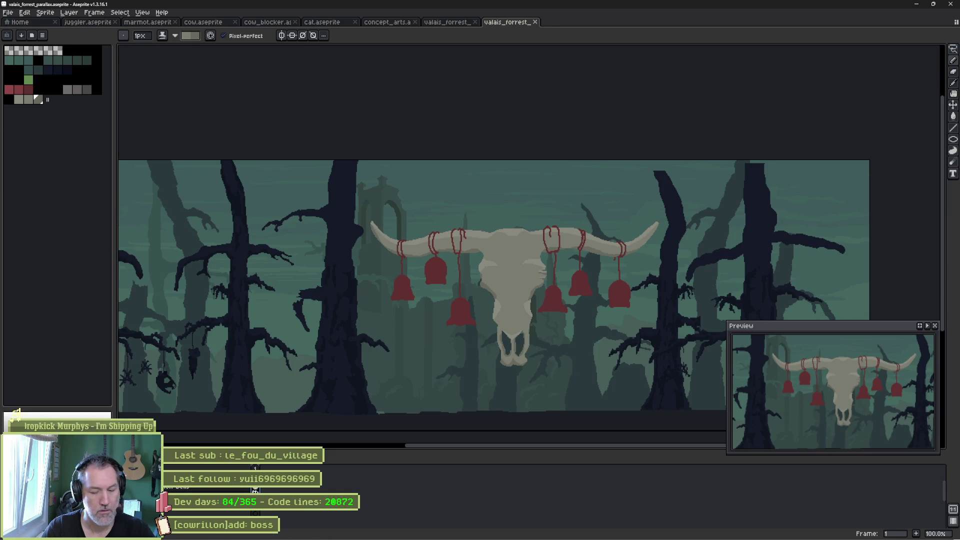
pyautogui.hotkey('ctrl', 'n')
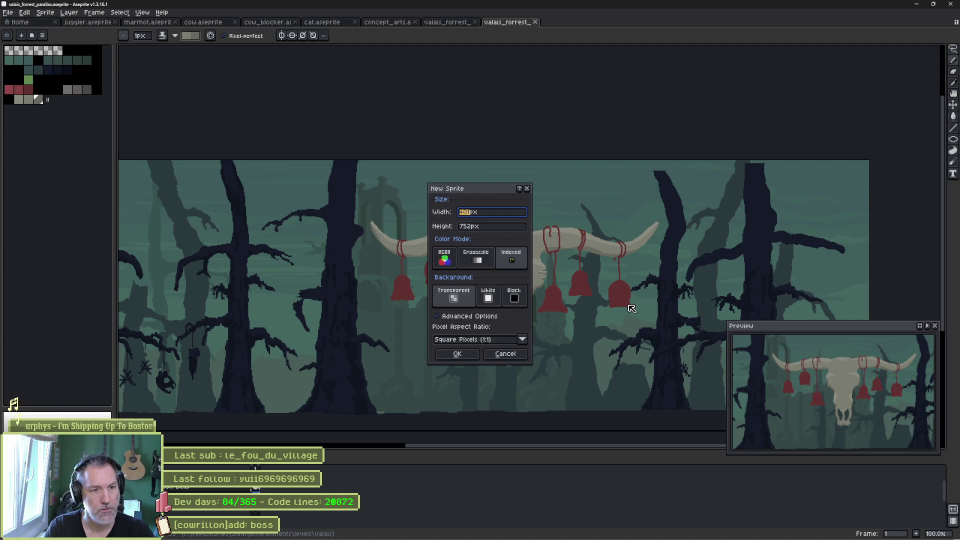
# Create a 768×768 transparent sprite and drag the bull skull to its canvas centre
pyautogui.write('768')
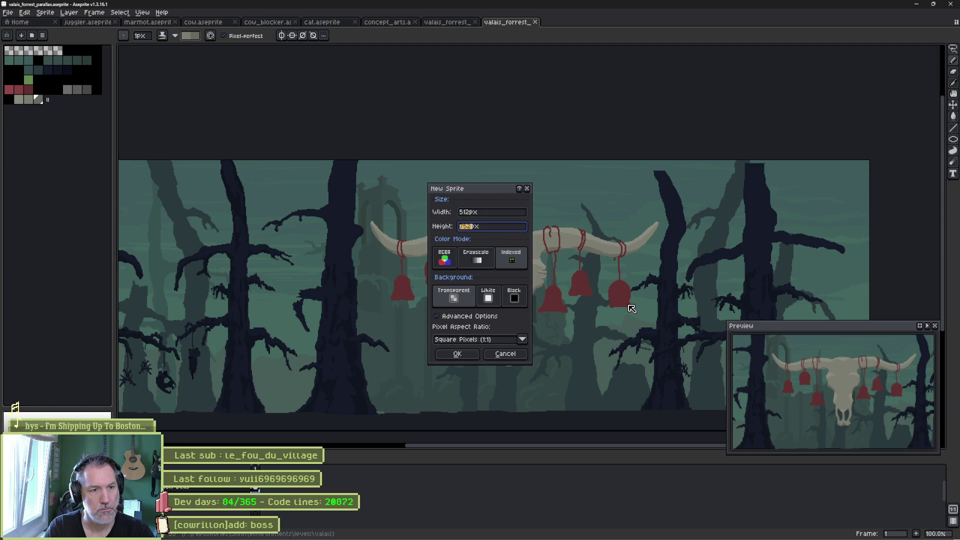
pyautogui.press('Tab')
pyautogui.write('768')
pyautogui.press('Return')
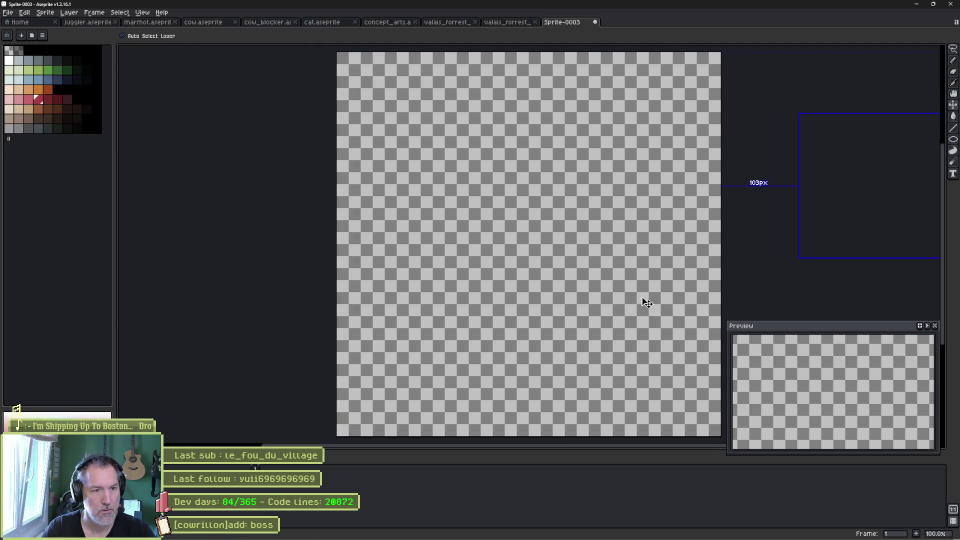
pyautogui.moveTo(754, 195)
pyautogui.mouseDown()
pyautogui.moveTo(449, 208)
pyautogui.moveTo(458, 260)
pyautogui.mouseUp()
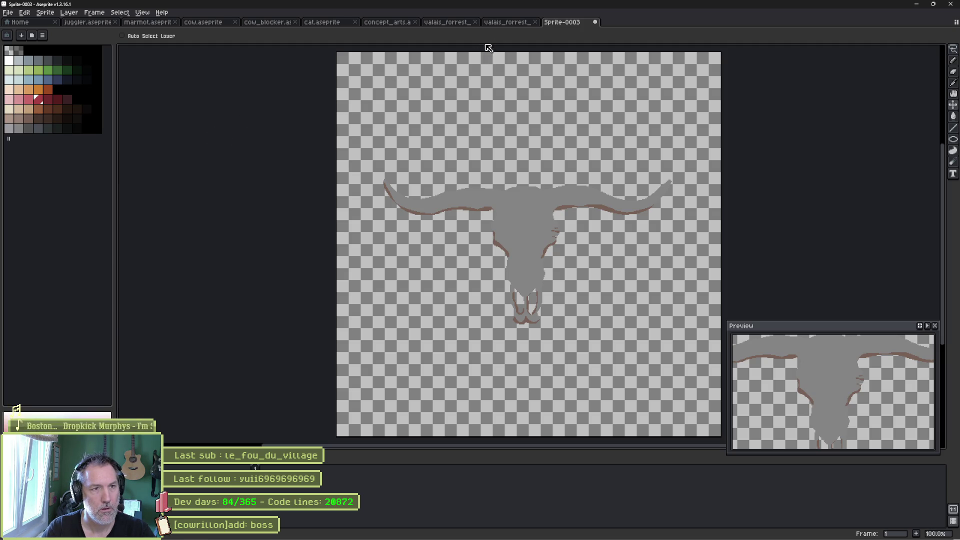
# Copy the skull-and-bells layer into Sprite-0003 and change its color mode to match the forest sprite
pyautogui.click(500, 22)
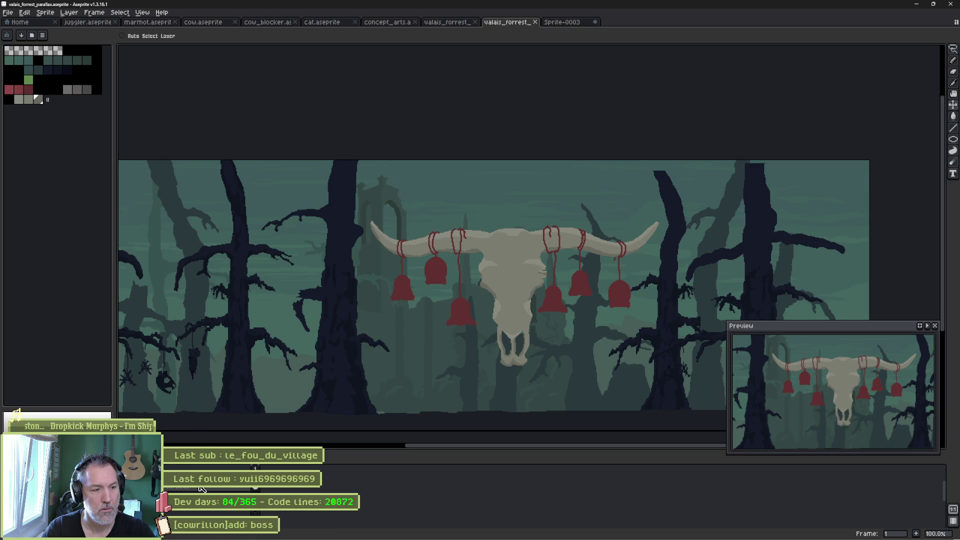
pyautogui.press('Up')
pyautogui.click(562, 22)
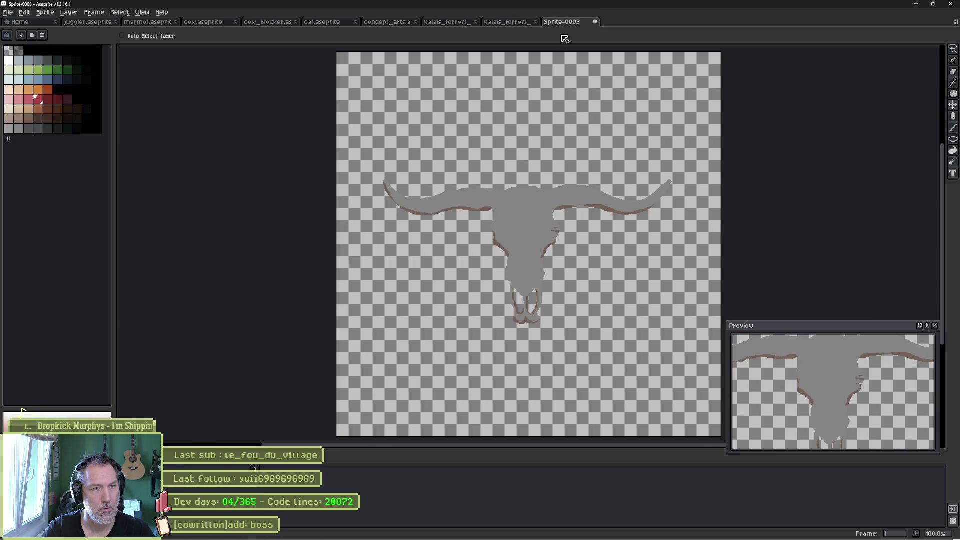
pyautogui.hotkey('ctrl', 'v')
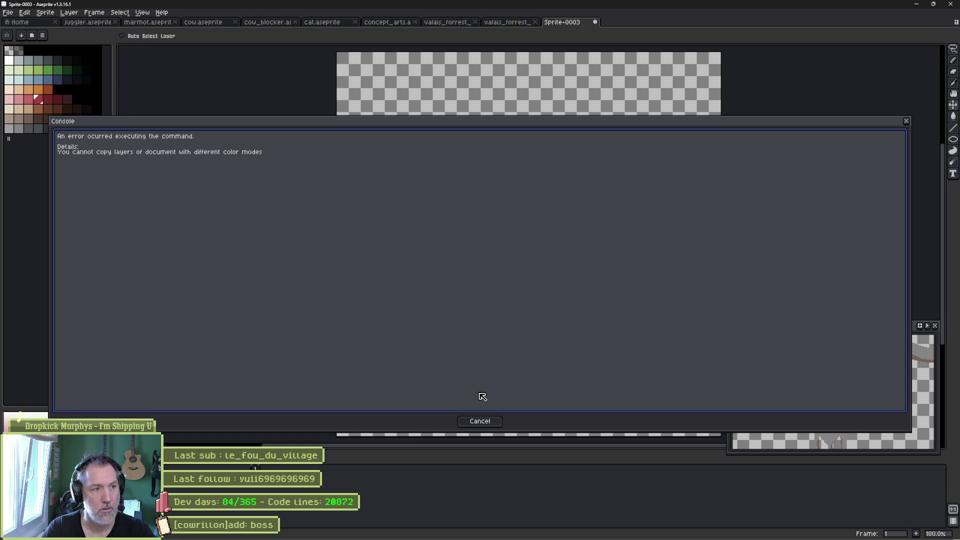
pyautogui.click(480, 421)
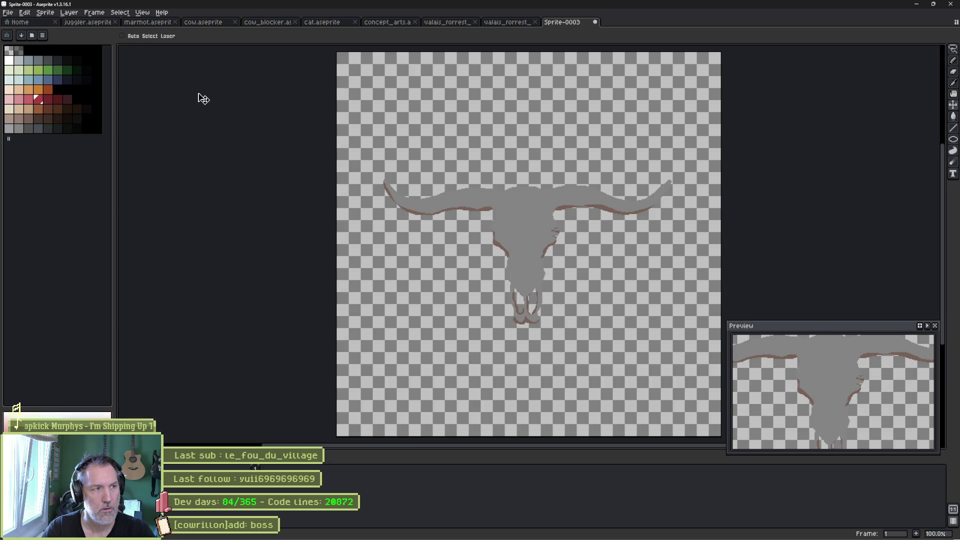
pyautogui.click(45, 12)
pyautogui.moveTo(75, 31)
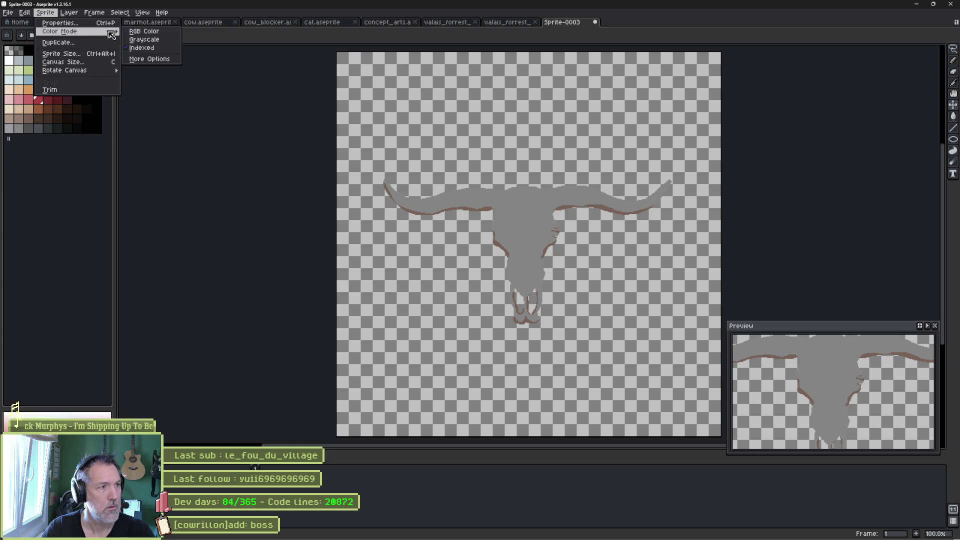
pyautogui.click(150, 32)
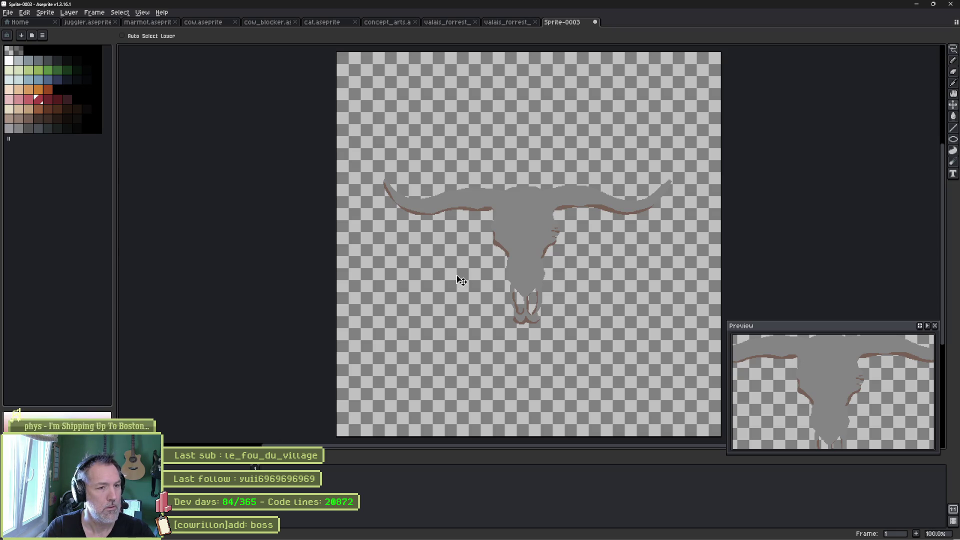
# Delete the misplaced skull paste and undo its placement, leaving Sprite-0003 empty
pyautogui.press('Delete')
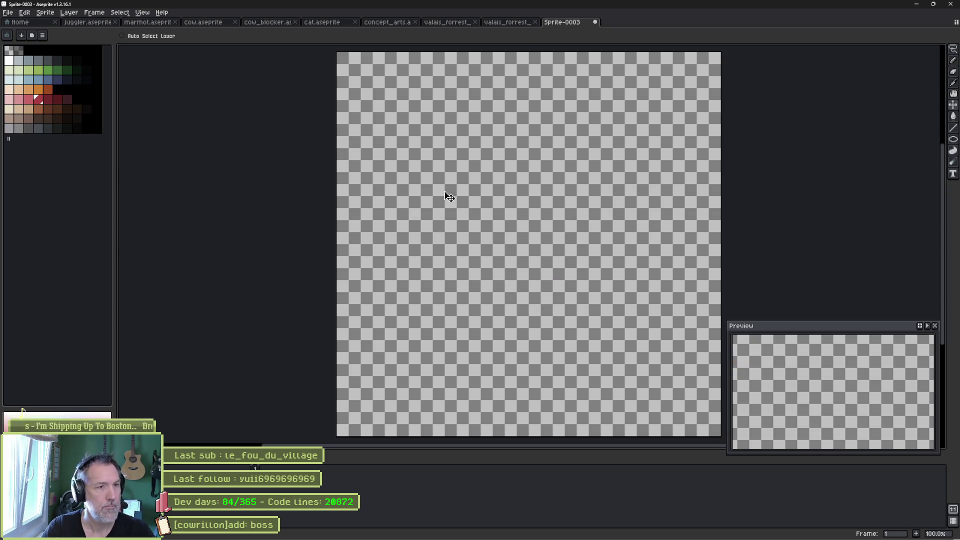
pyautogui.click(515, 23)
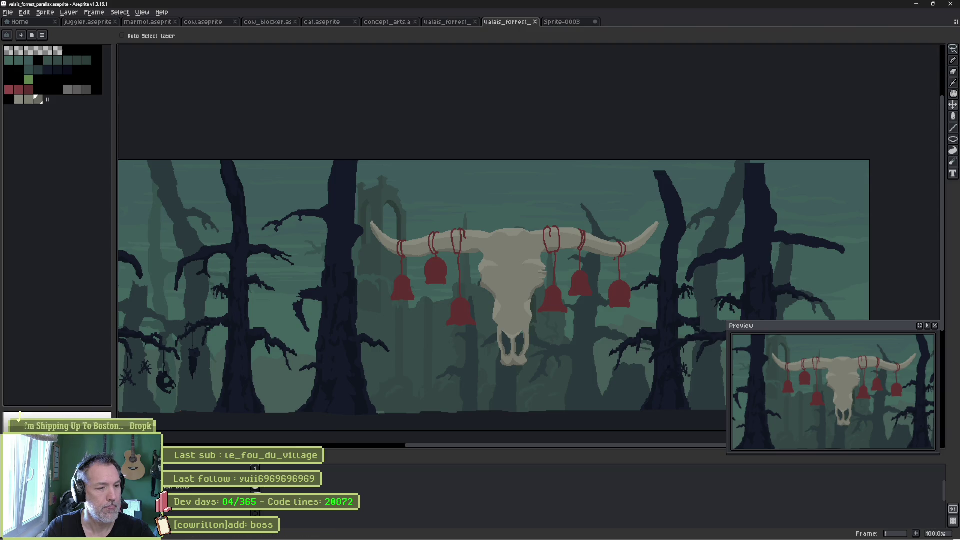
pyautogui.click(561, 22)
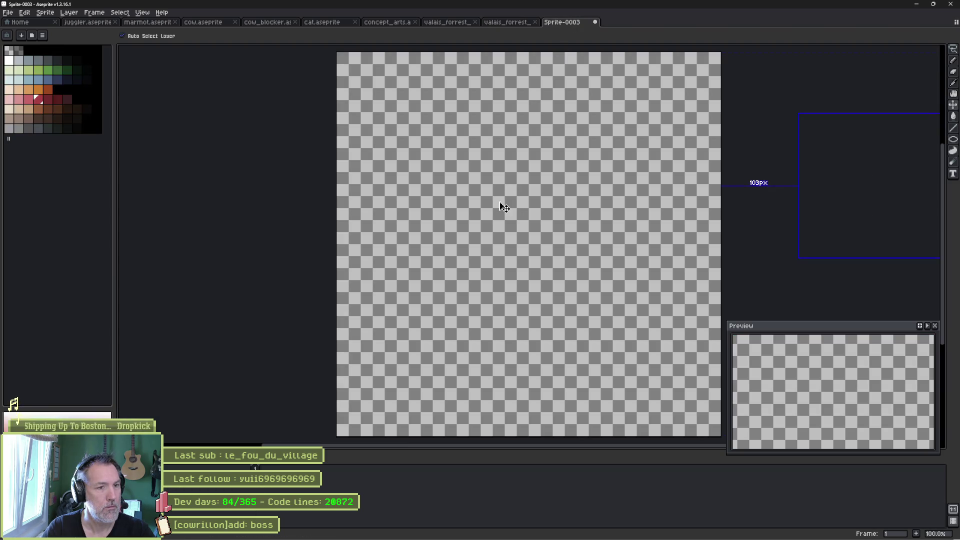
pyautogui.moveTo(862, 182); pyautogui.dragTo(453, 237)
pyautogui.click(515, 23)
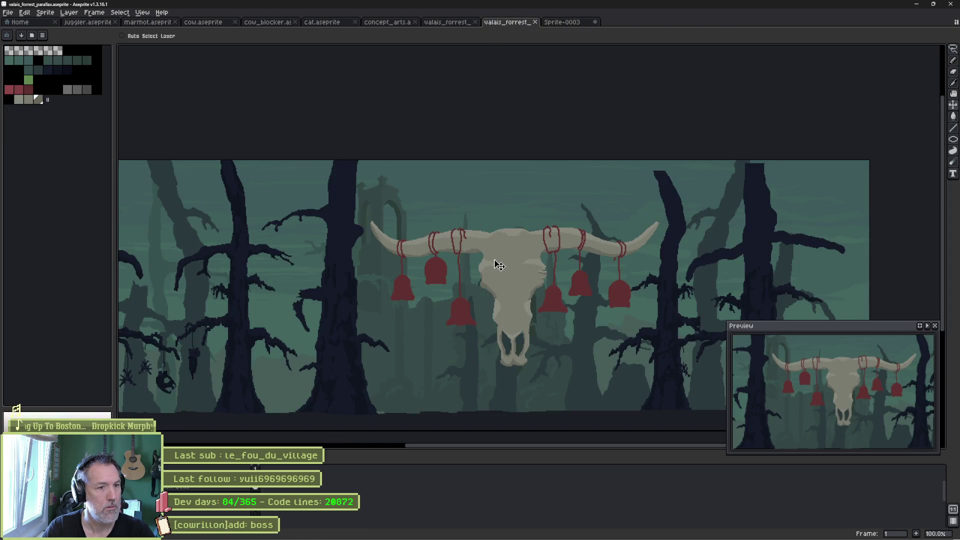
pyautogui.press('b')
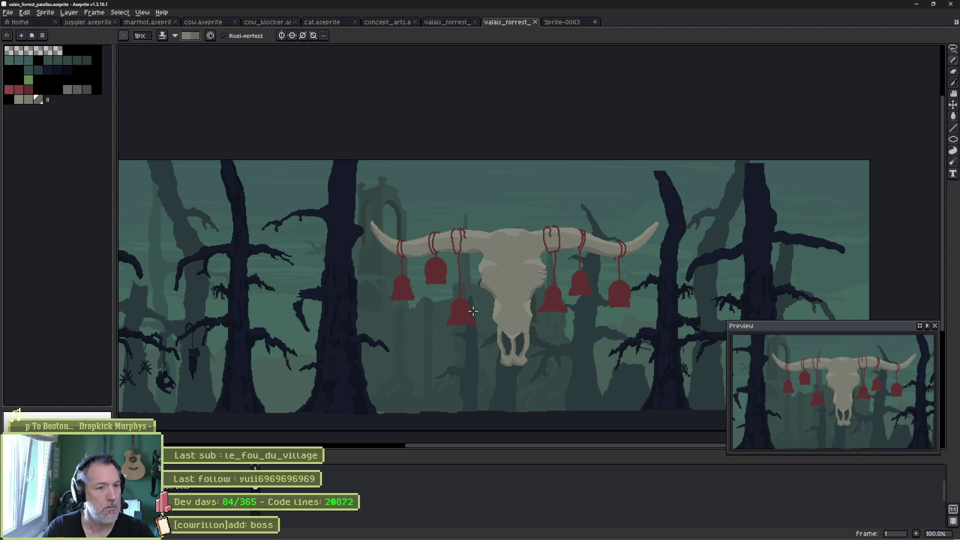
pyautogui.hotkey('ctrl', 'Tab')
pyautogui.hotkey('ctrl', 'z')
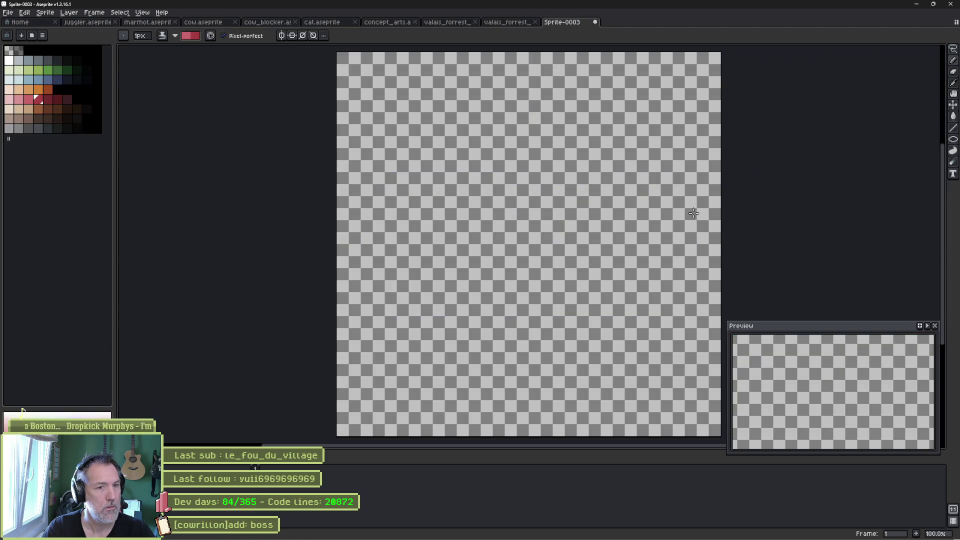
# Paste the skull centred on the canvas and hang the red bells from its horns
pyautogui.press('v')
pyautogui.moveTo(875, 199)
pyautogui.mouseDown()
pyautogui.moveTo(654, 247)
pyautogui.moveTo(460, 263)
pyautogui.mouseUp()
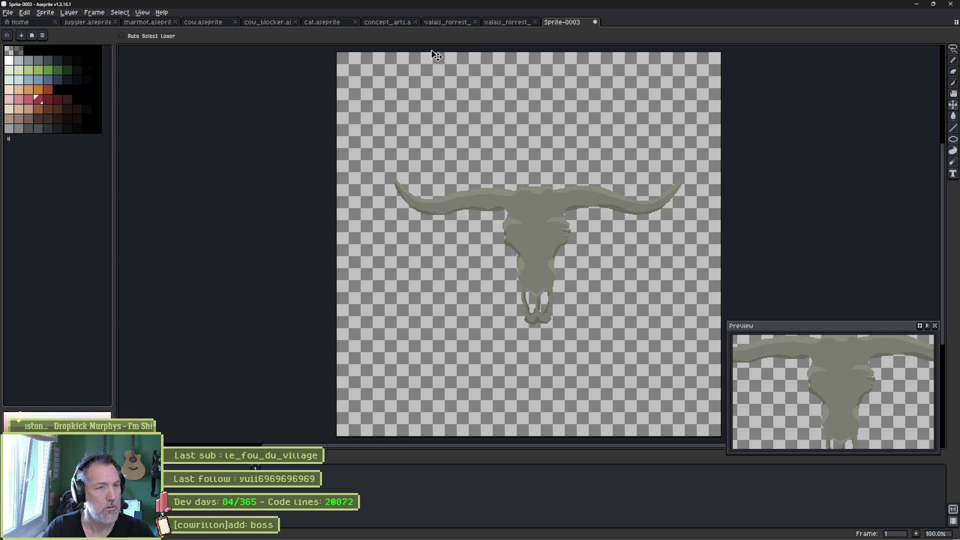
pyautogui.hotkey('ctrl', 'shift', 'Tab')
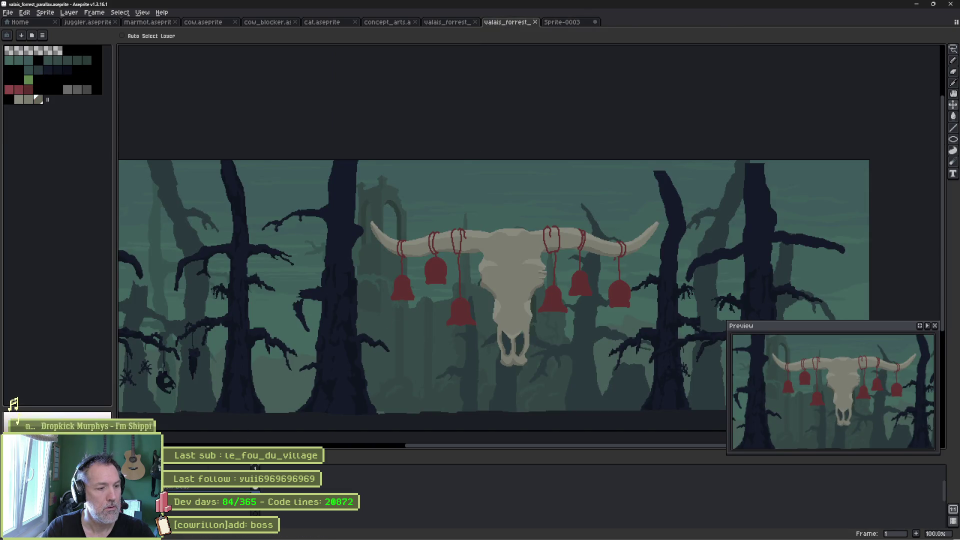
pyautogui.click(562, 22)
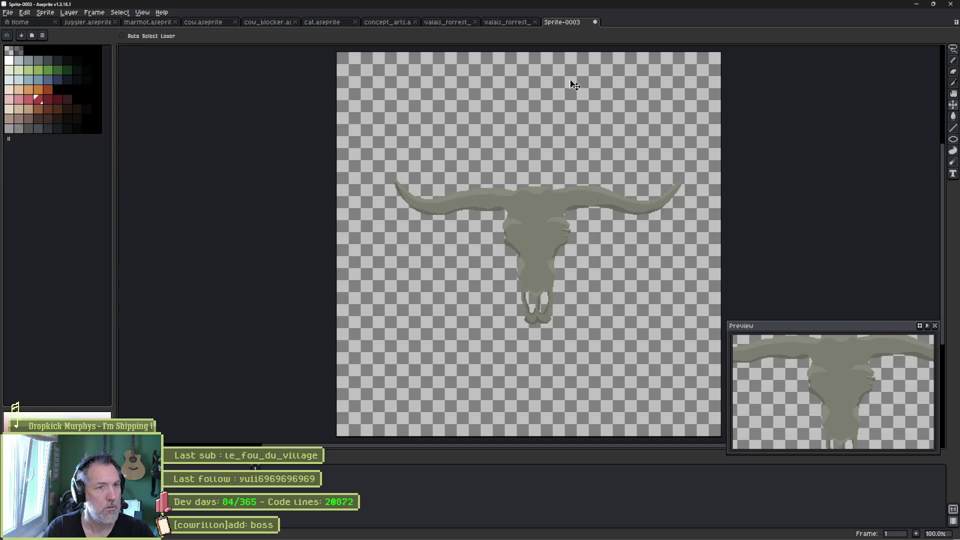
pyautogui.hotkey('ctrl', 'v')
pyautogui.moveTo(750, 220); pyautogui.dragTo(475, 224)
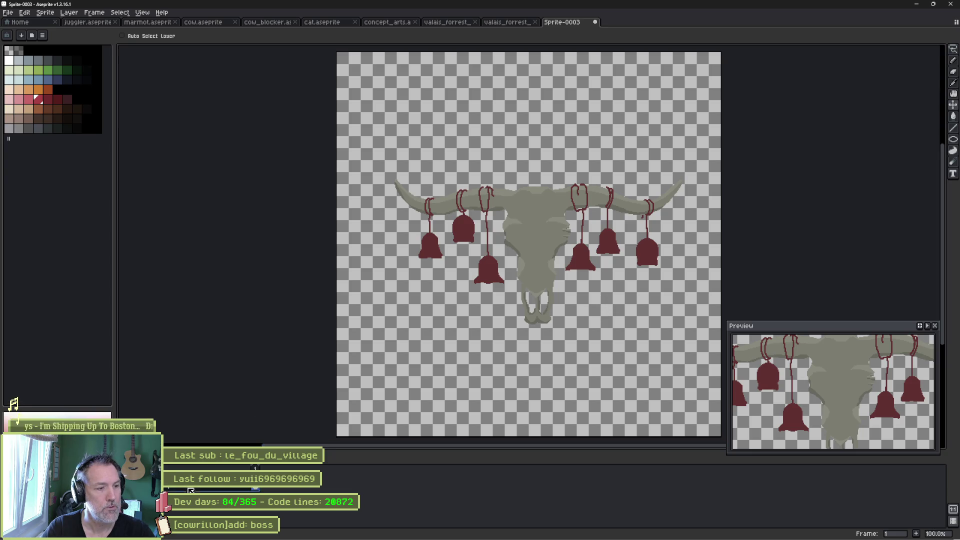
pyautogui.moveTo(555, 252); pyautogui.dragTo(543, 257)
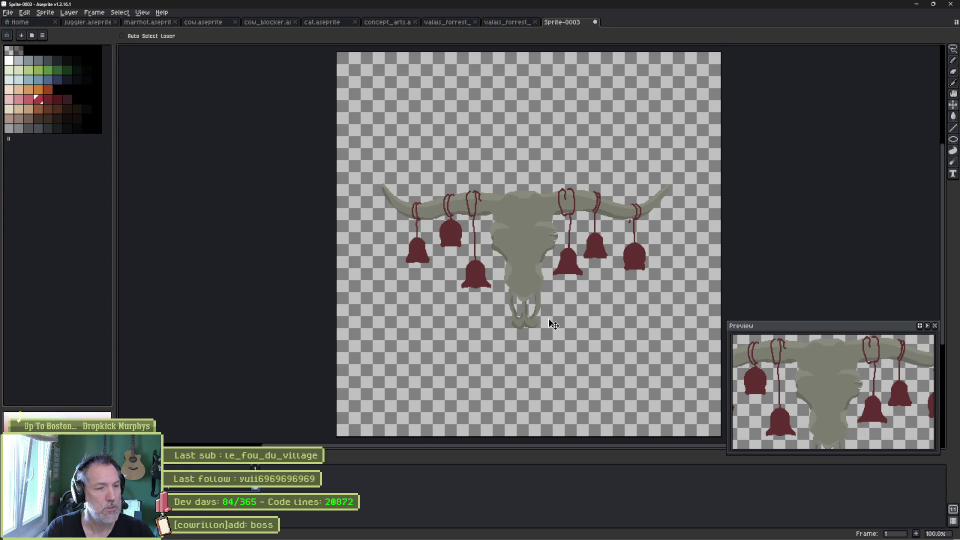
pyautogui.moveTo(549, 319); pyautogui.dragTo(539, 315)
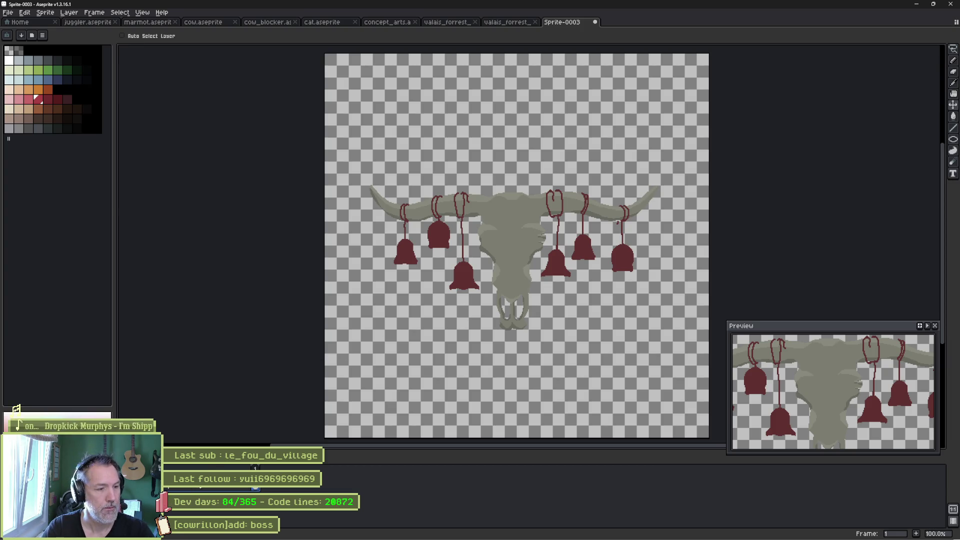
# Rename the layer to 'bells' in Layer Properties and begin saving the sprite
pyautogui.hotkey('shift', 'p')
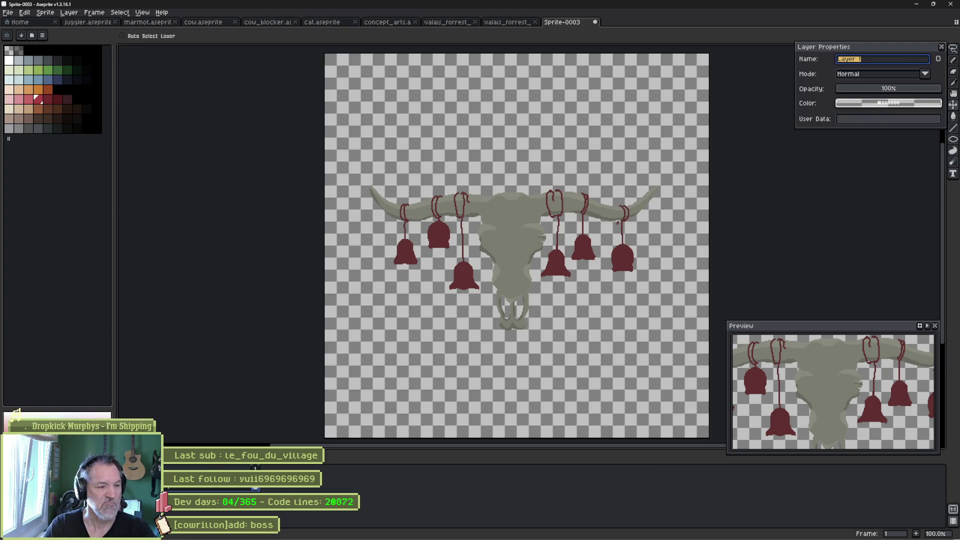
pyautogui.write('bells')
pyautogui.press('Return')
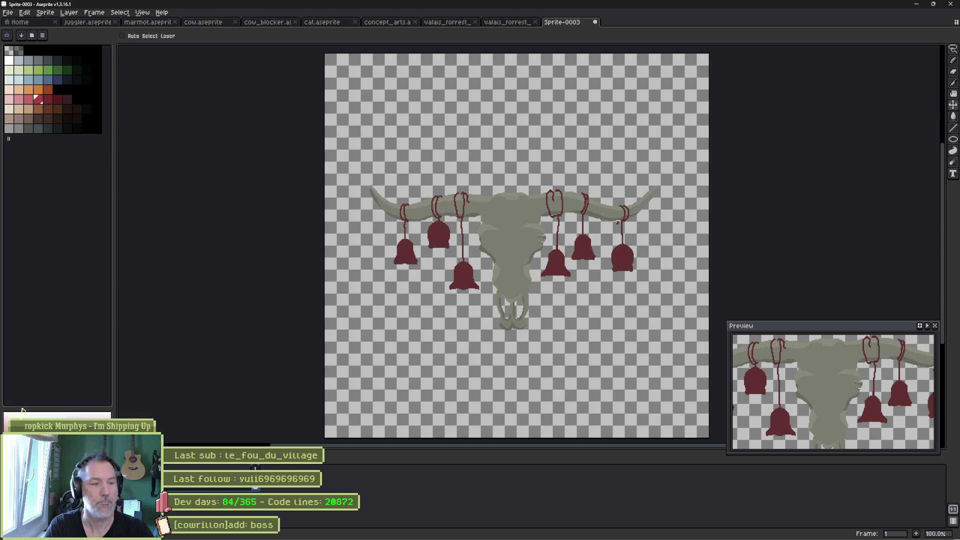
pyautogui.hotkey('shift', 'p')
pyautogui.write('bells')
pyautogui.press('Return')
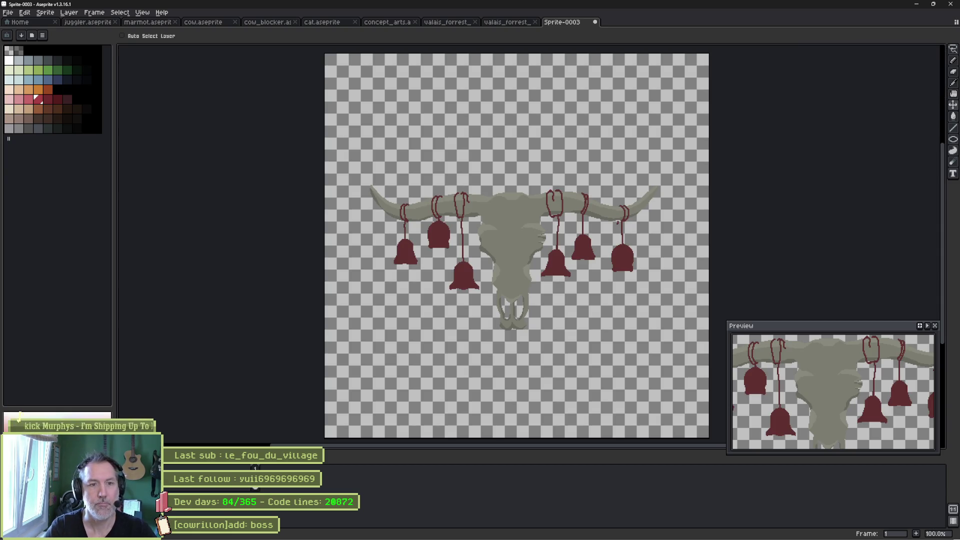
pyautogui.hotkey('ctrl', 's')
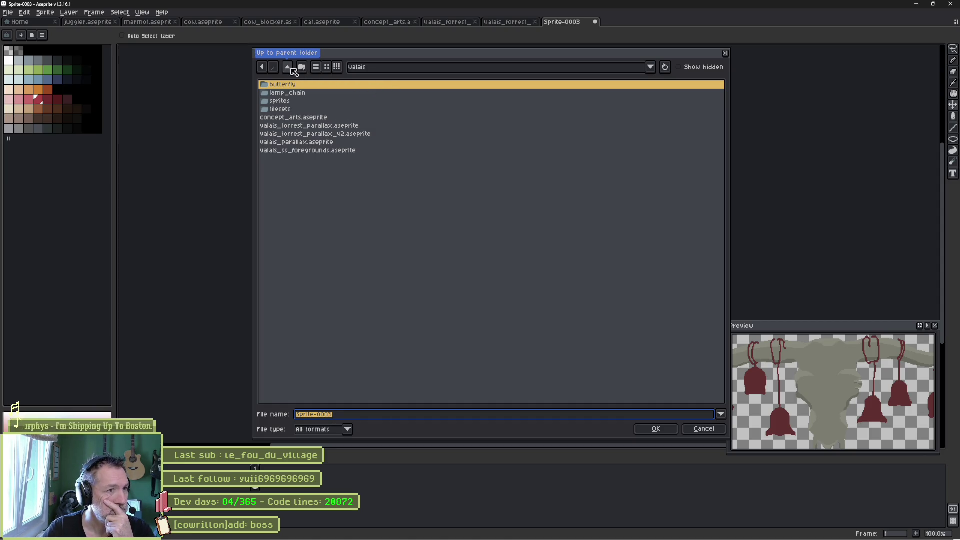
# Browse the Save dialog to the Shhh/entities/enemies folder
pyautogui.click(292, 68)
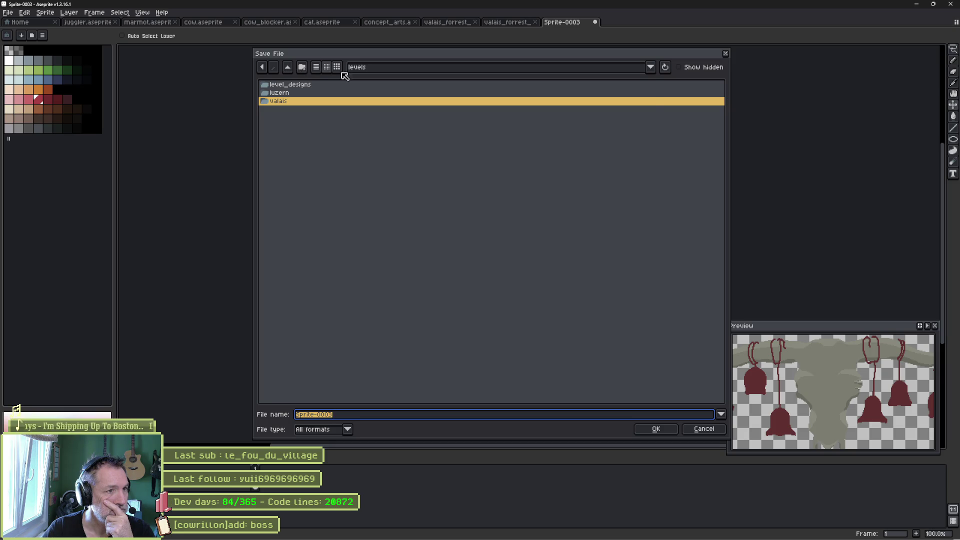
pyautogui.click(389, 70)
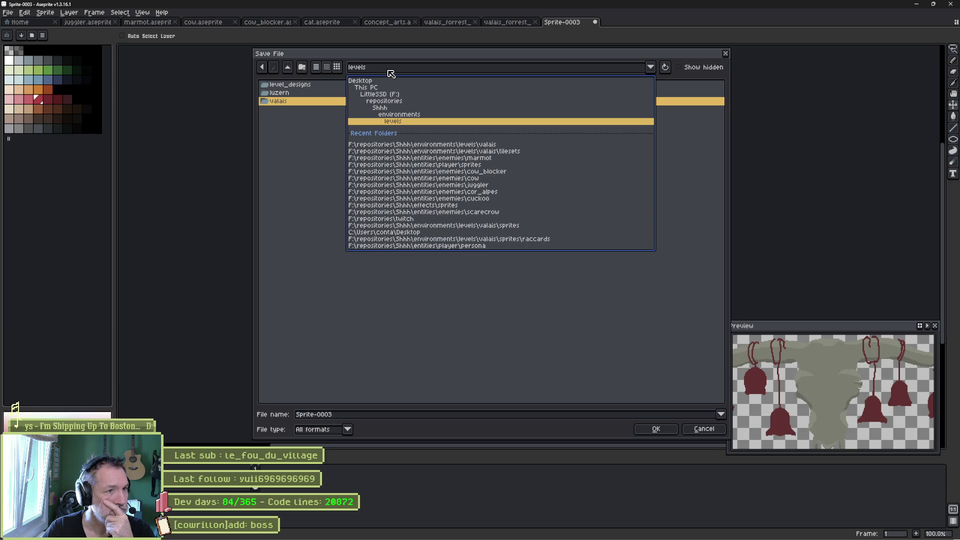
pyautogui.click(383, 108)
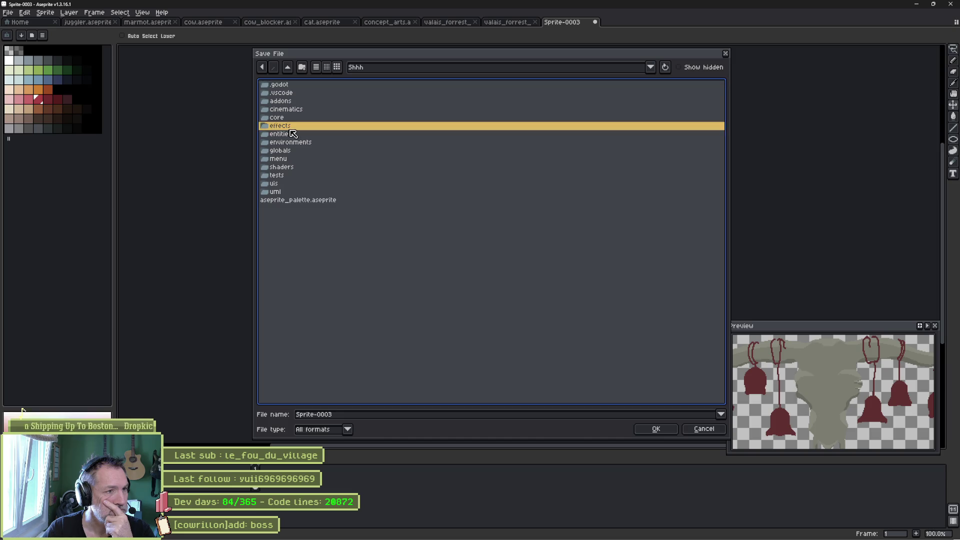
pyautogui.doubleClick(299, 134)
pyautogui.click(288, 68)
pyautogui.doubleClick(297, 134)
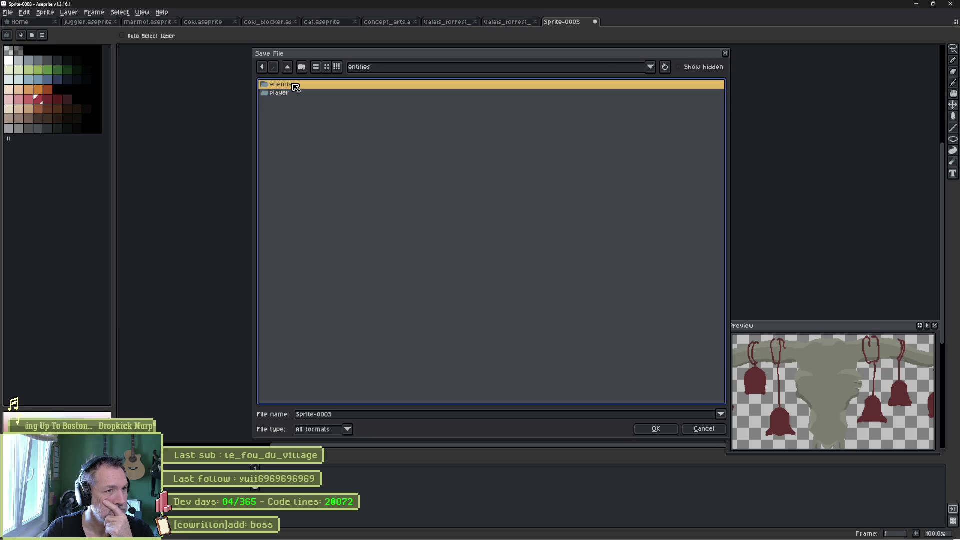
pyautogui.doubleClick(294, 85)
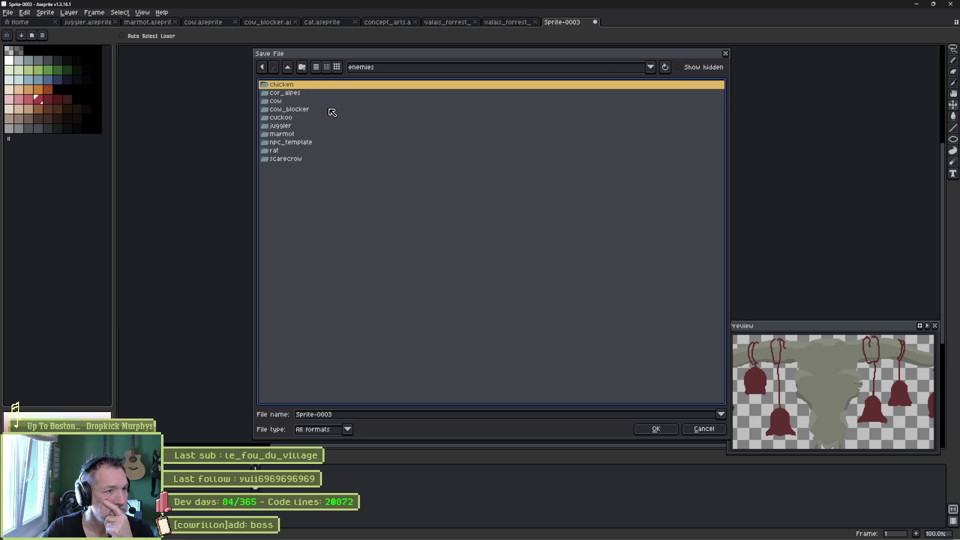
pyautogui.click(359, 216)
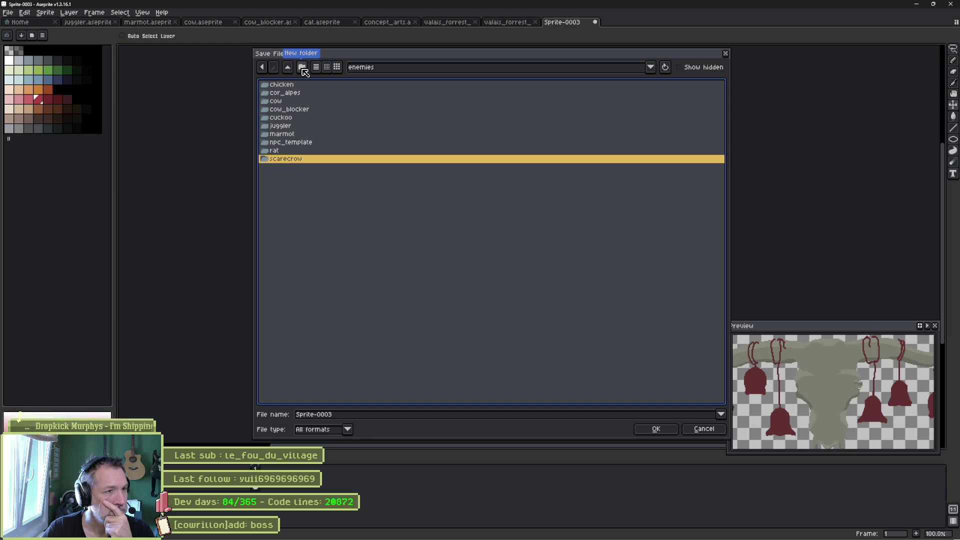
# Create a cowrillon folder there and save the sprite as cowrillon
pyautogui.click(303, 68)
pyautogui.write('cowrill')
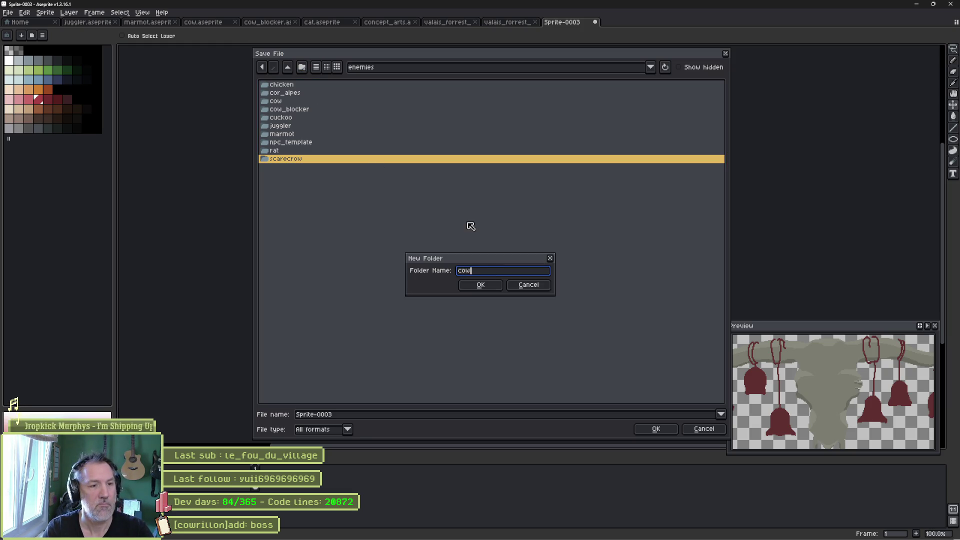
pyautogui.write('on')
pyautogui.press('Return')
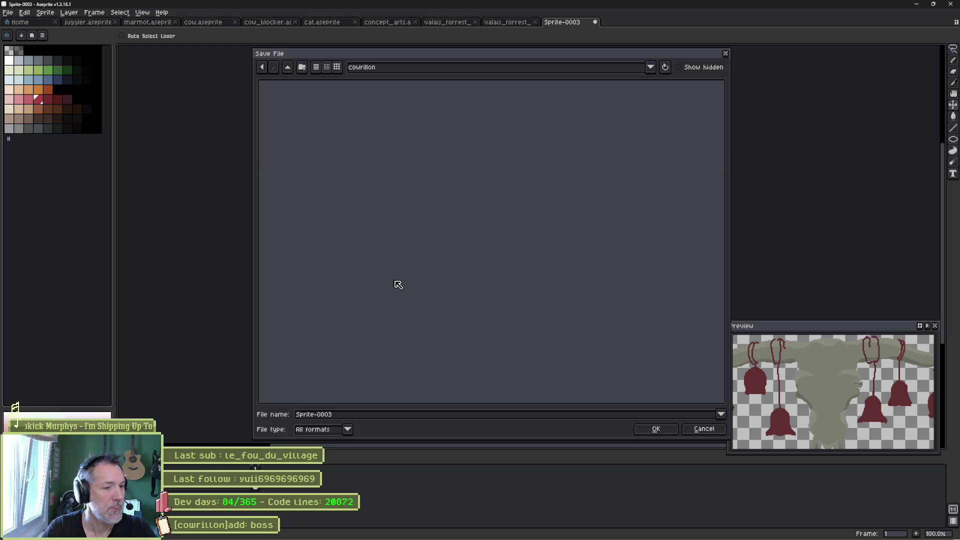
pyautogui.click(416, 418)
pyautogui.hotkey('ctrl', 'a')
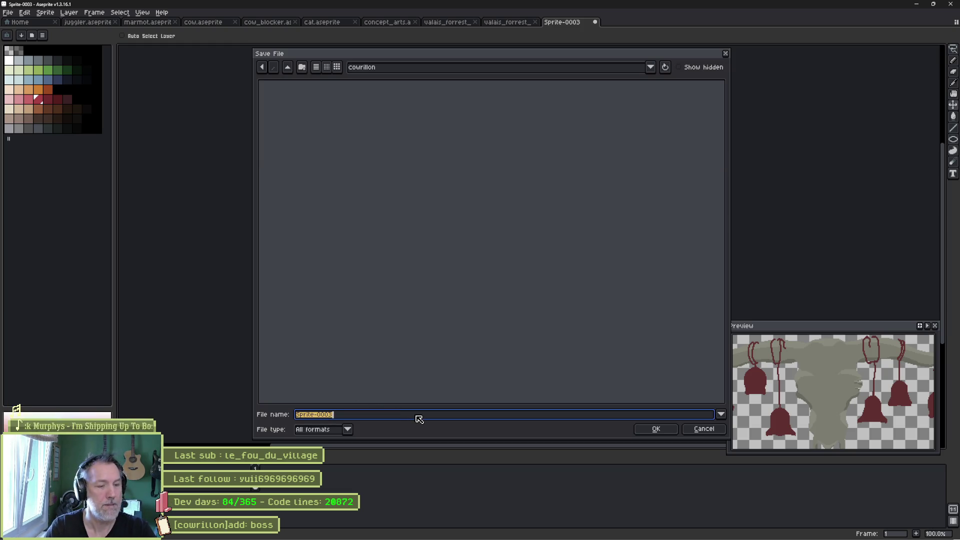
pyautogui.write('cowrillon')
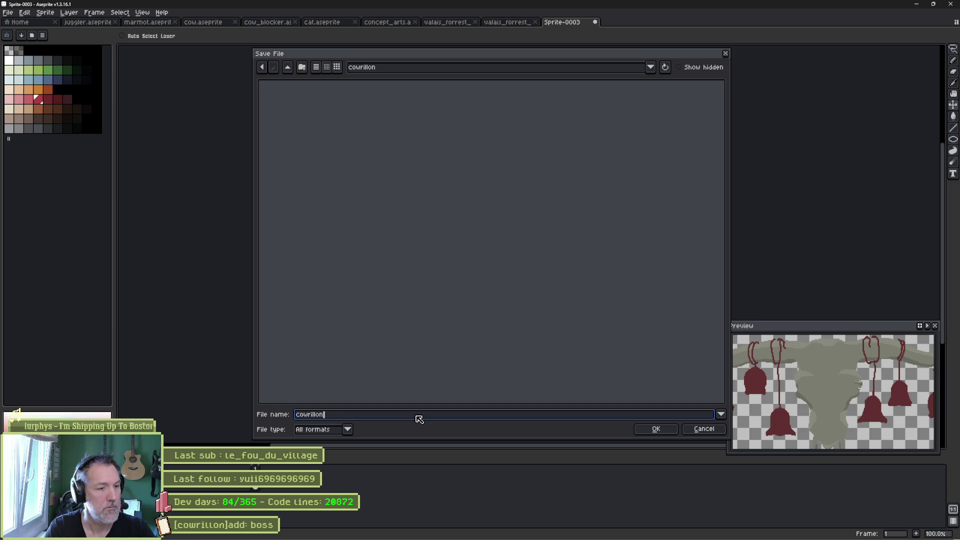
pyautogui.click(672, 430)
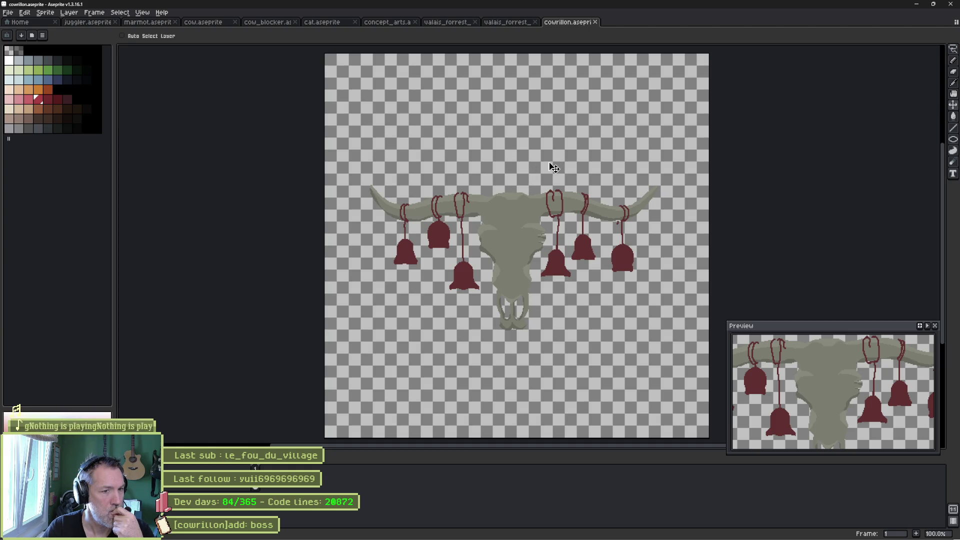
# Toggle automatic layer selection and switch from the gradient tool back to the pencil
pyautogui.press('ctrl')
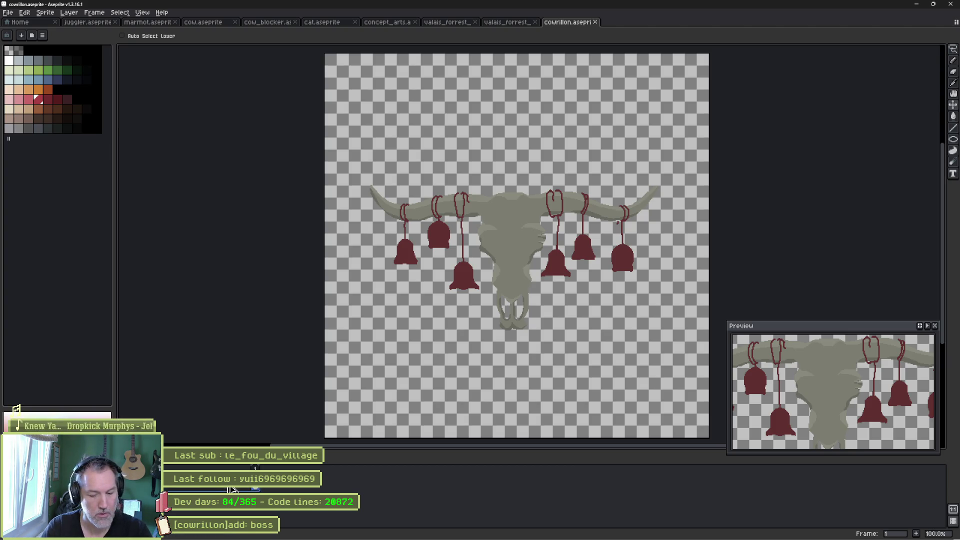
pyautogui.hotkey('alt', 'g')
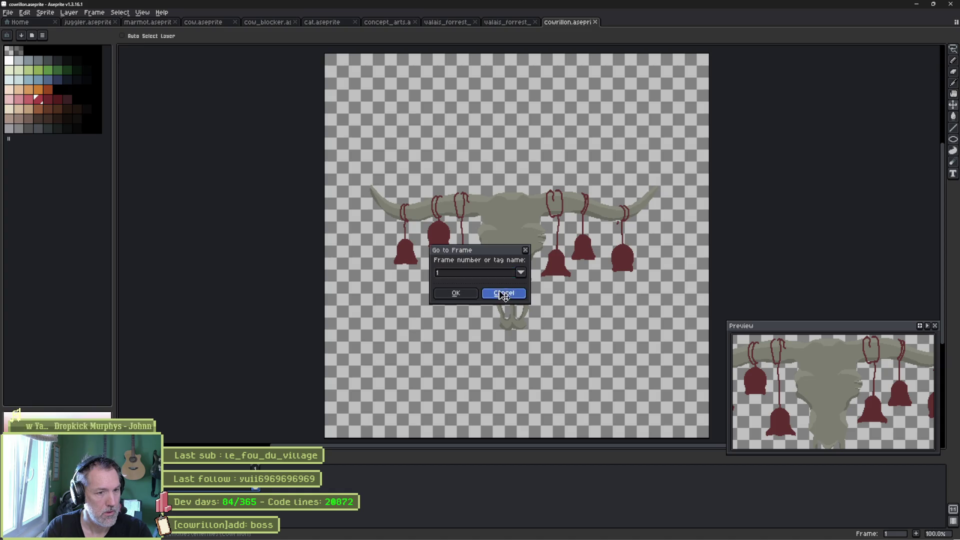
pyautogui.click(504, 294)
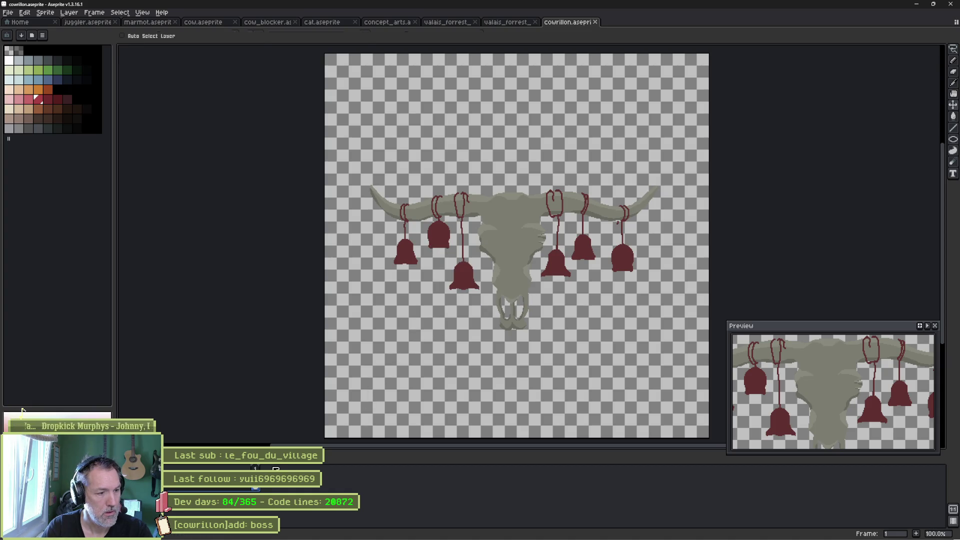
pyautogui.hotkey('shift', 'g')
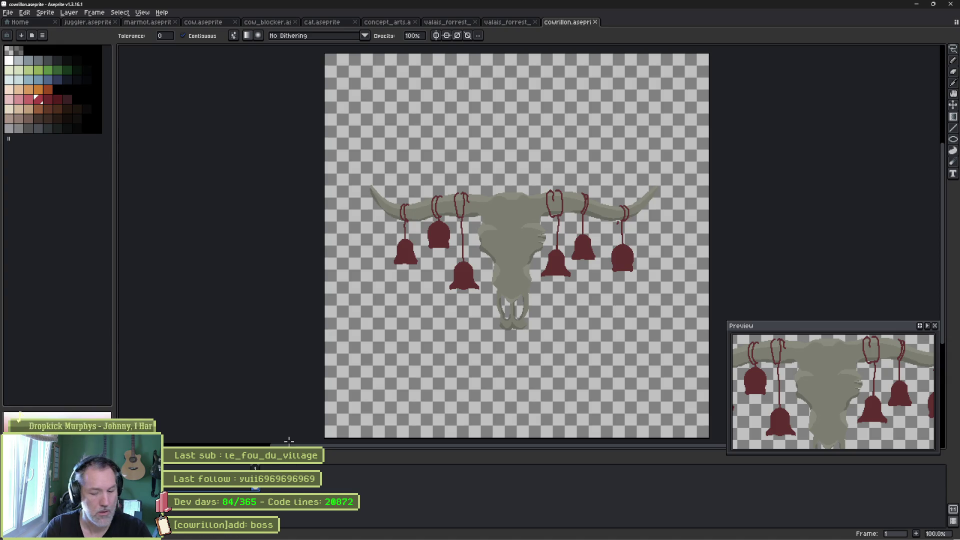
pyautogui.press('b')
# Put the cowrillon sprite's layers into a new layer group, Group 1
pyautogui.rightClick(212, 465)
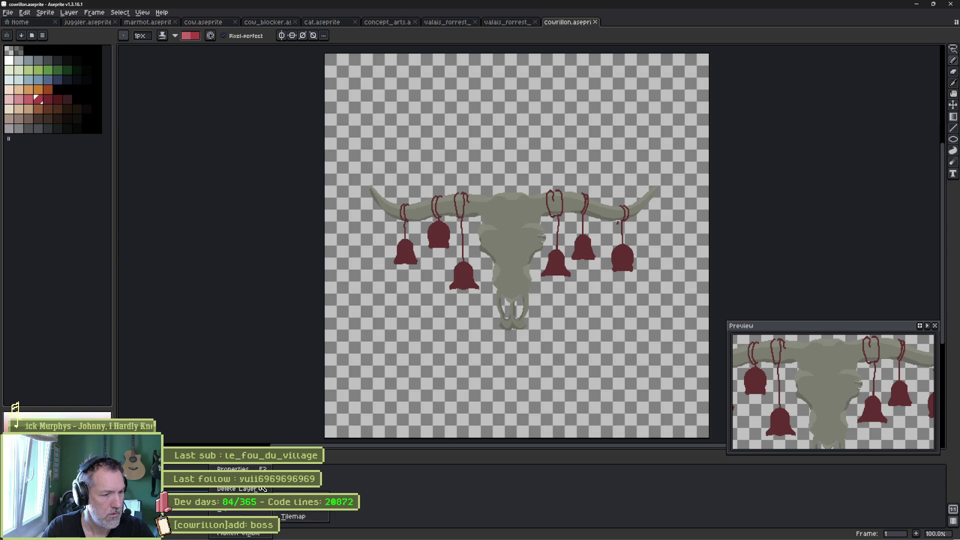
pyautogui.click(294, 490)
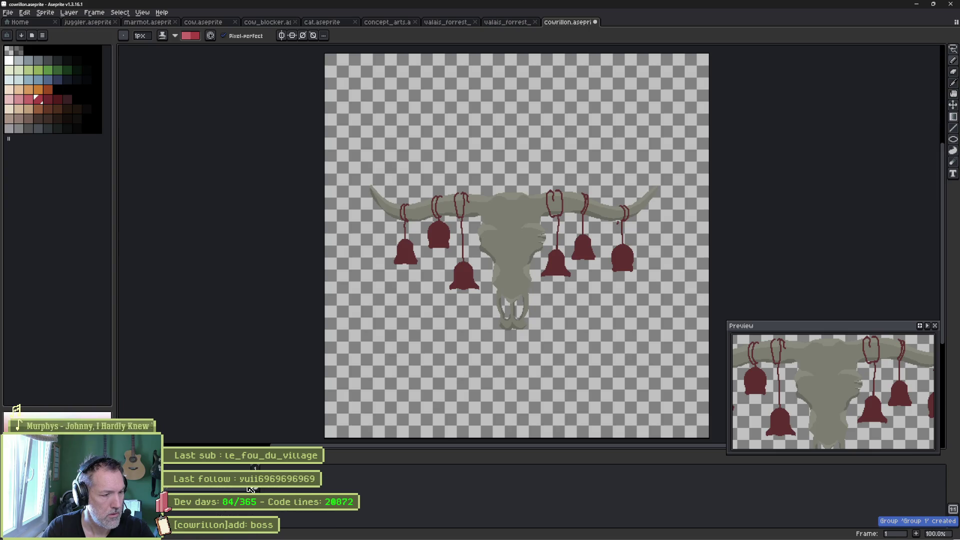
pyautogui.rightClick(218, 464)
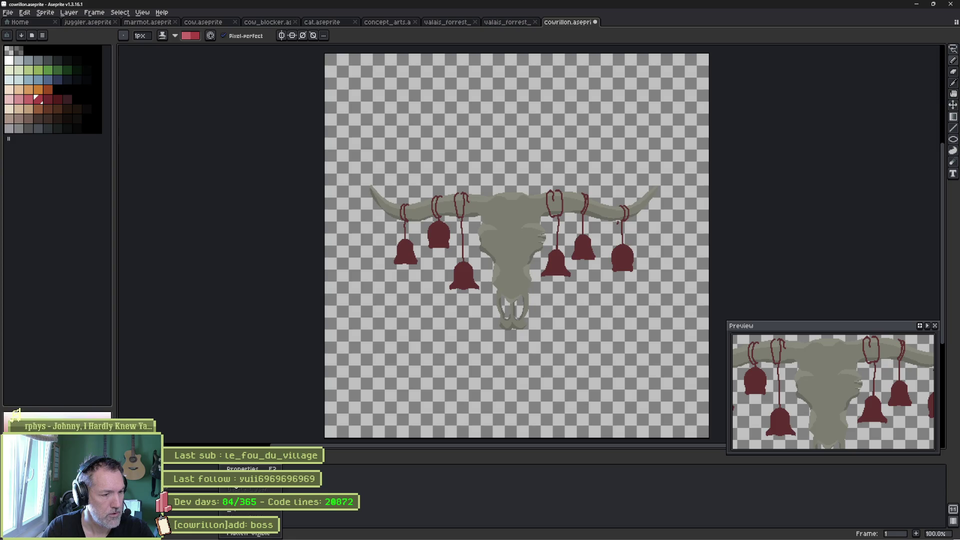
pyautogui.press('Escape')
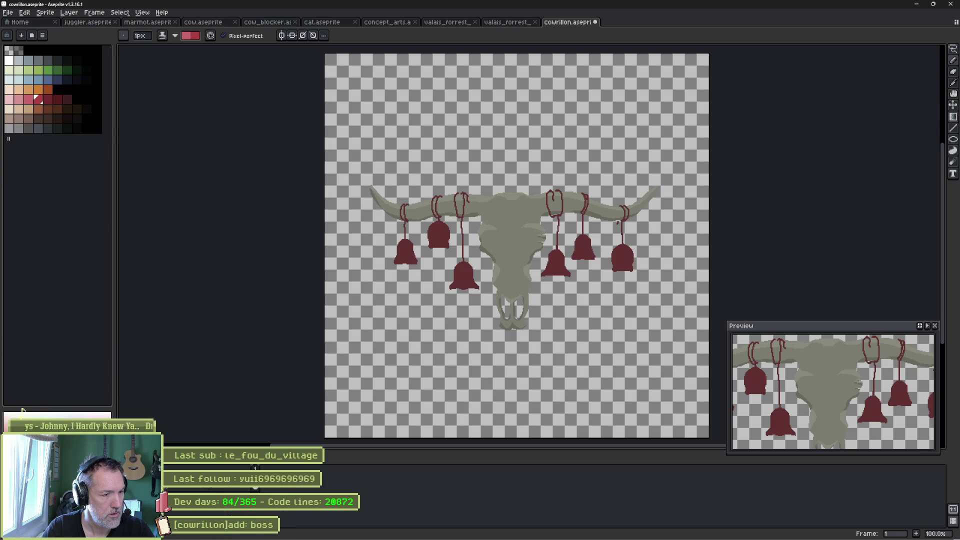
pyautogui.click(515, 22)
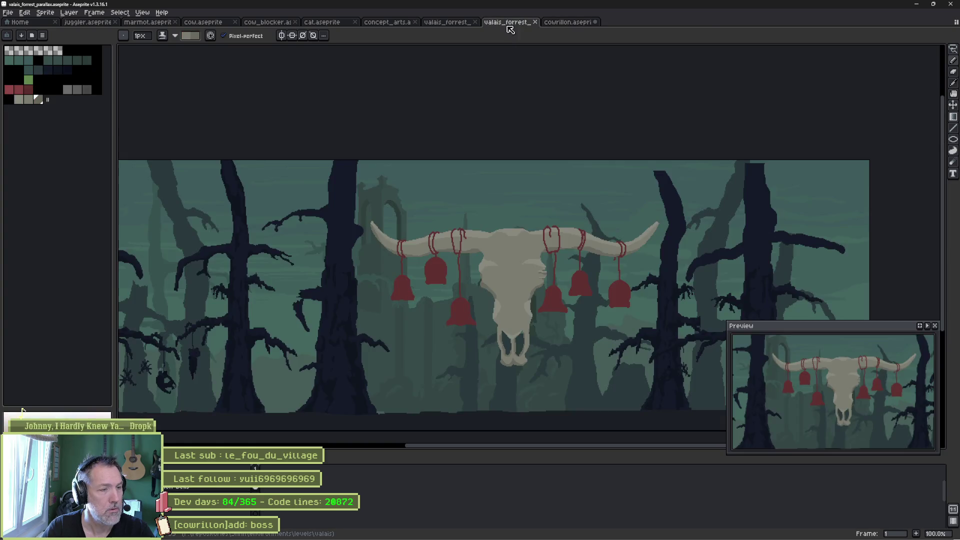
# Look through the Edit menu's Paste Special options in the forest file
pyautogui.rightClick(206, 488)
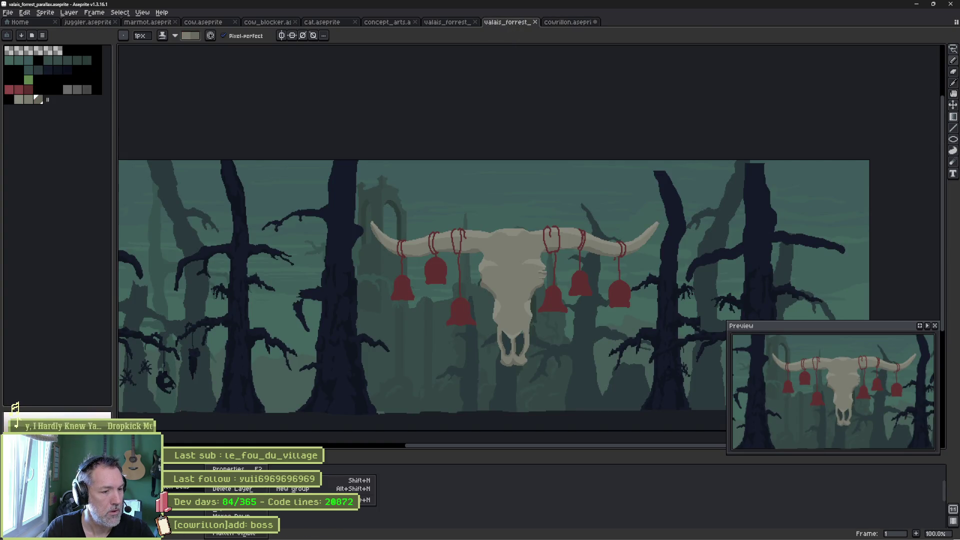
pyautogui.click(428, 500)
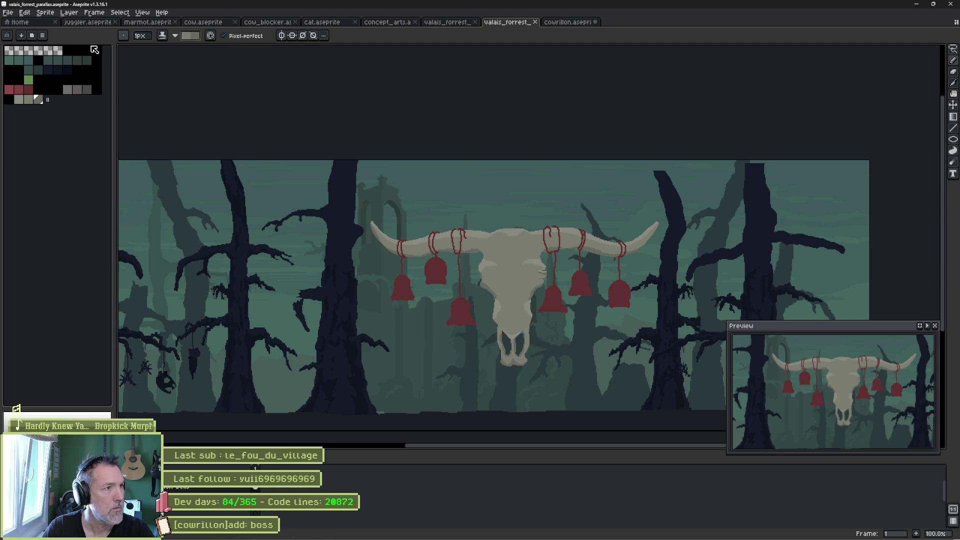
pyautogui.click(25, 12)
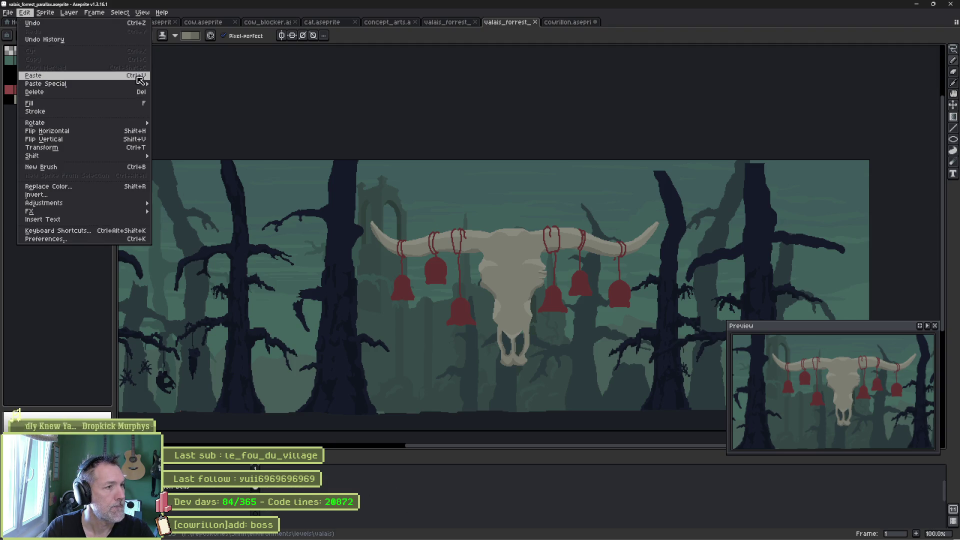
pyautogui.moveTo(141, 88)
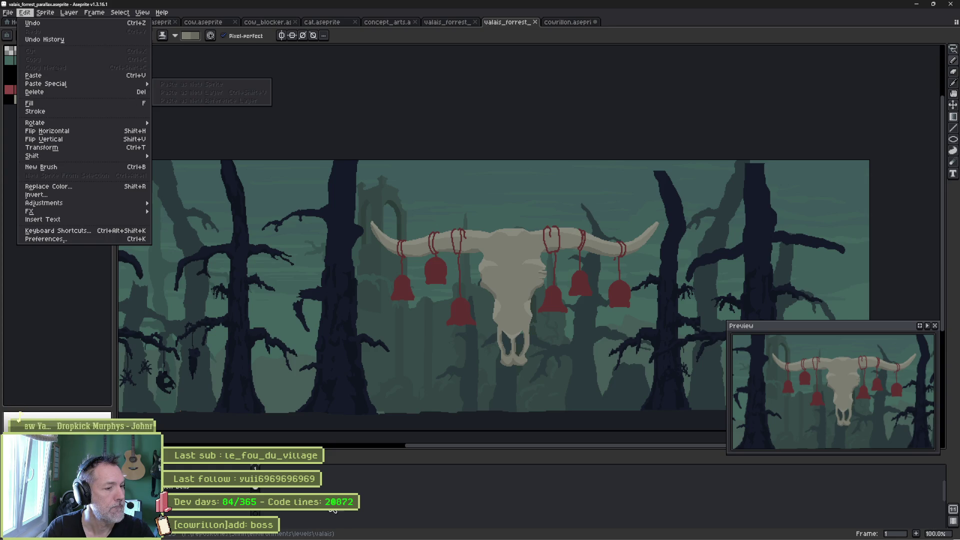
pyautogui.press('Escape')
# Recheck the paste options, then select the whole cowrillon canvas with Ctrl+A
pyautogui.click(566, 24)
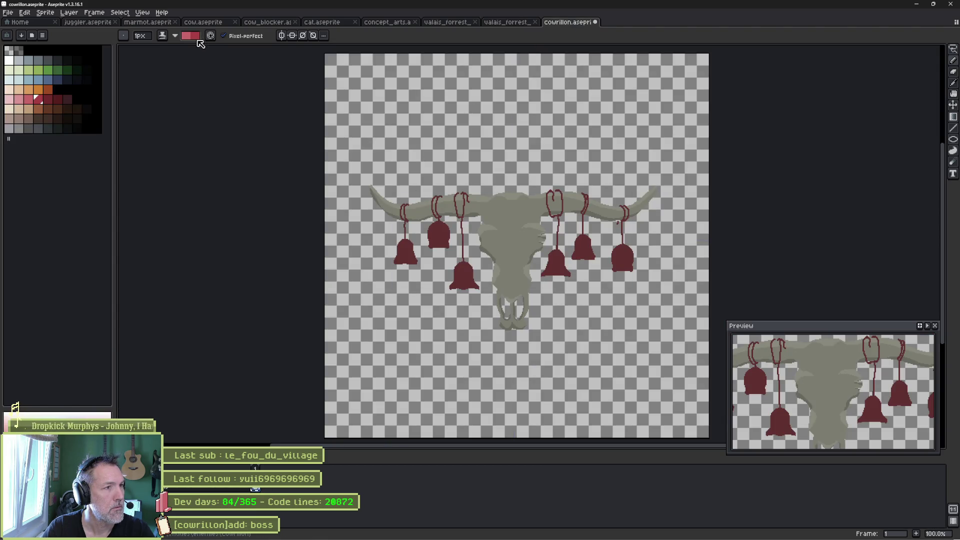
pyautogui.click(495, 22)
pyautogui.click(24, 12)
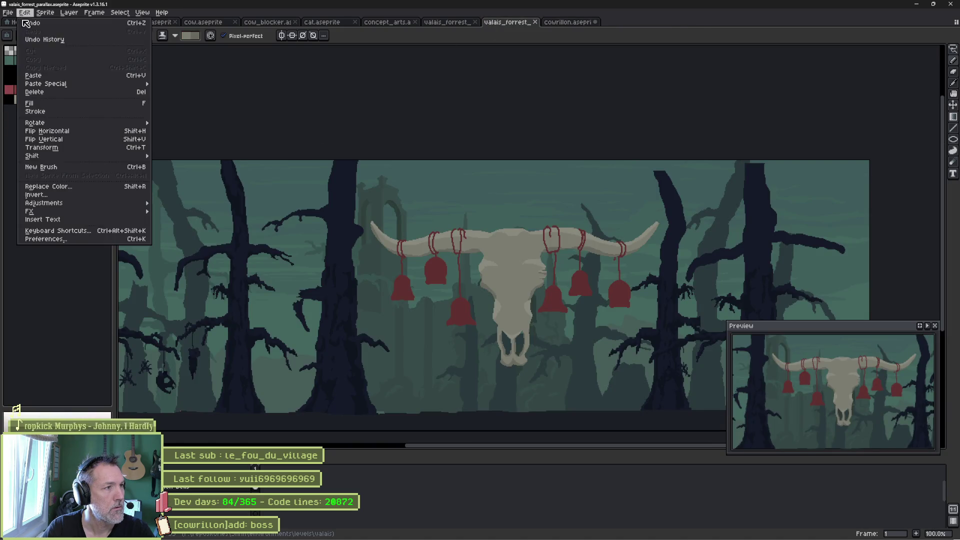
pyautogui.moveTo(142, 88)
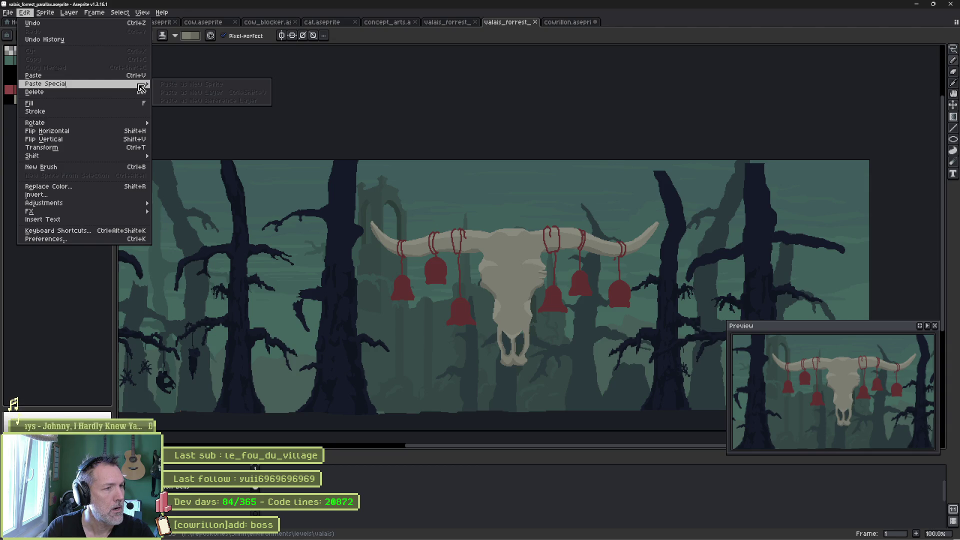
pyautogui.click(569, 27)
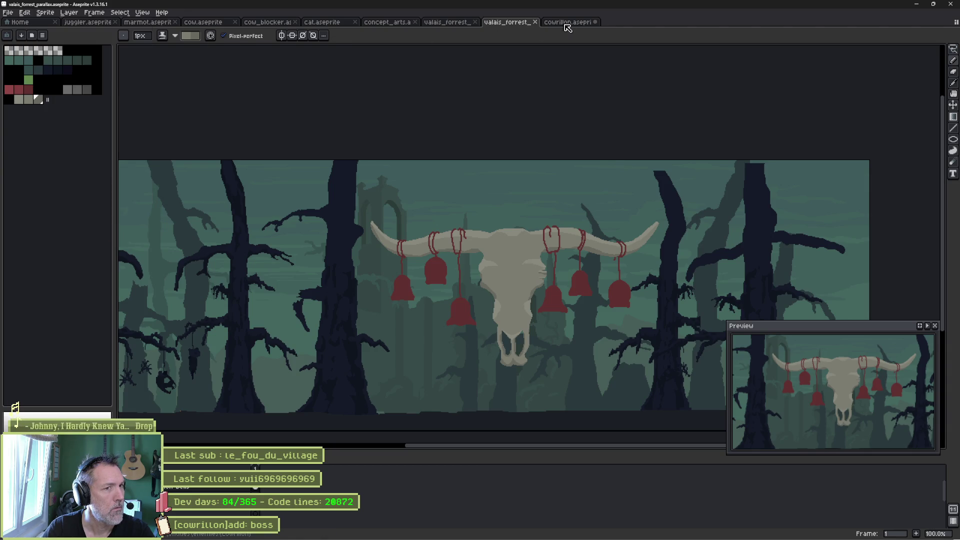
pyautogui.click(569, 27)
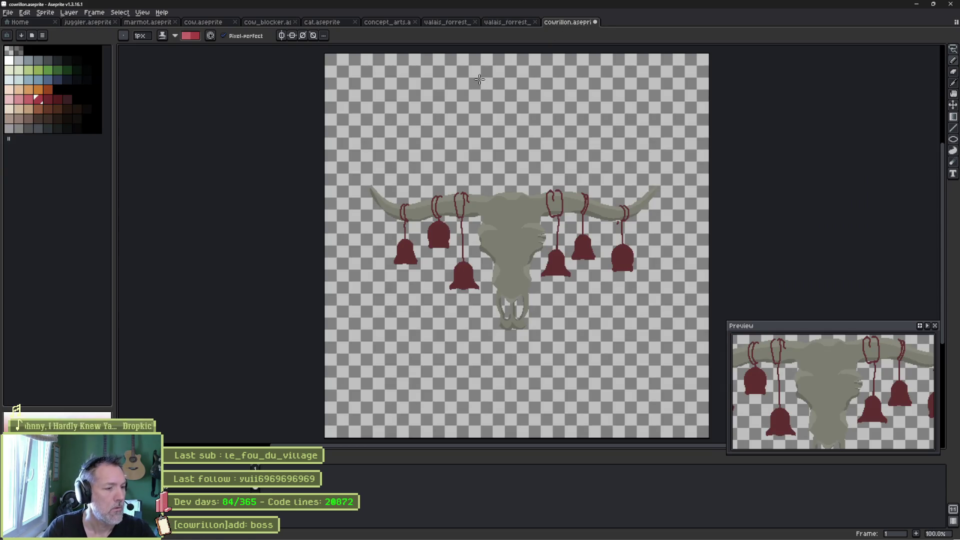
pyautogui.hotkey('ctrl', 'a')
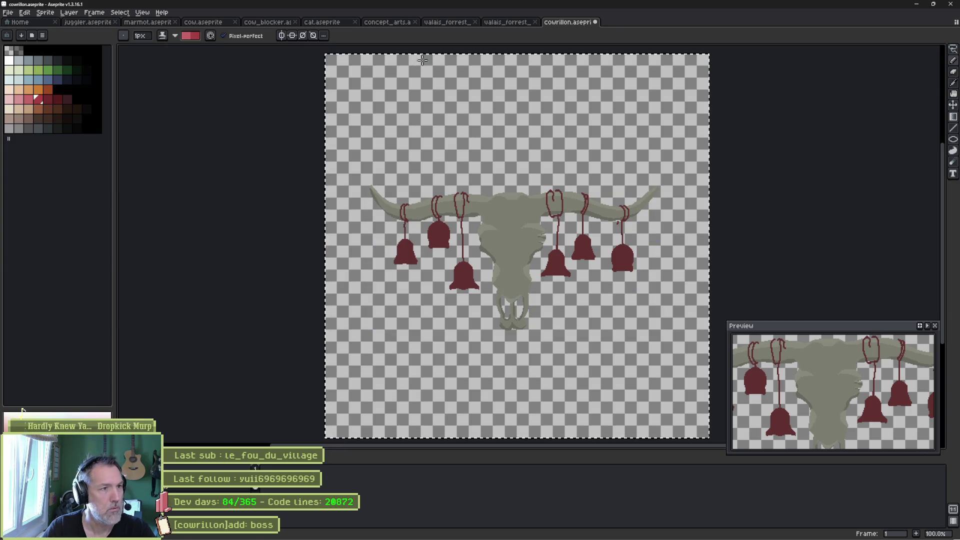
pyautogui.click(506, 22)
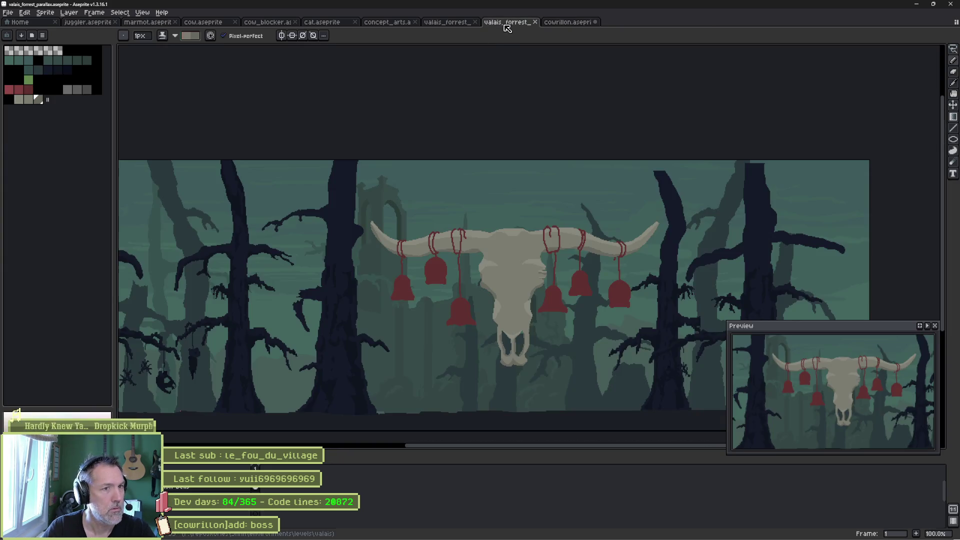
# Paste the skull into the forest scene as a new reference layer, inspect it, then undo it
pyautogui.click(30, 14)
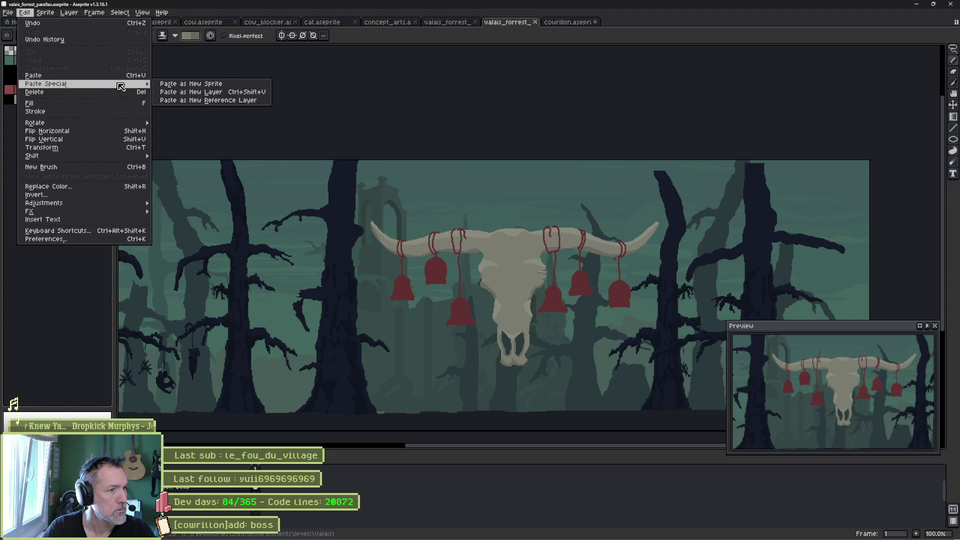
pyautogui.click(224, 100)
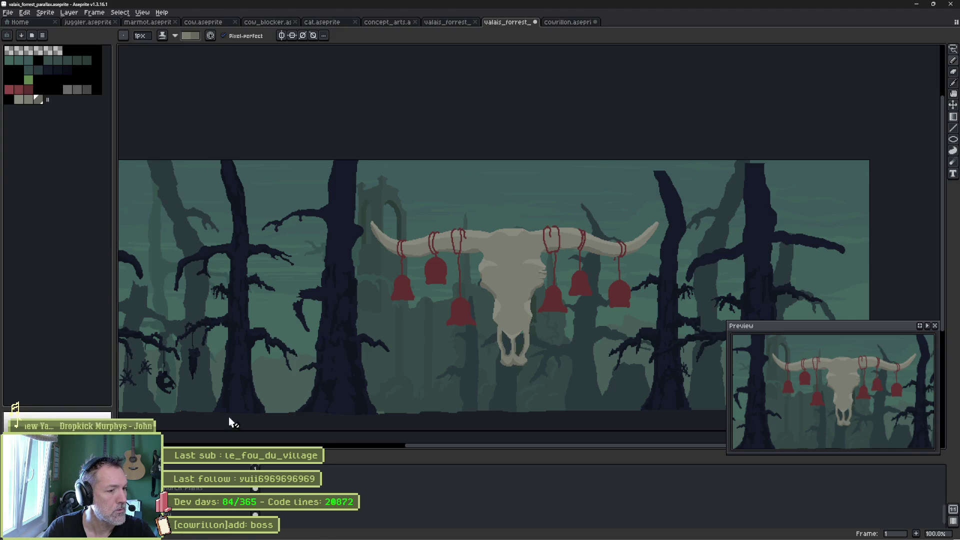
pyautogui.scroll(-1, 469, 295)
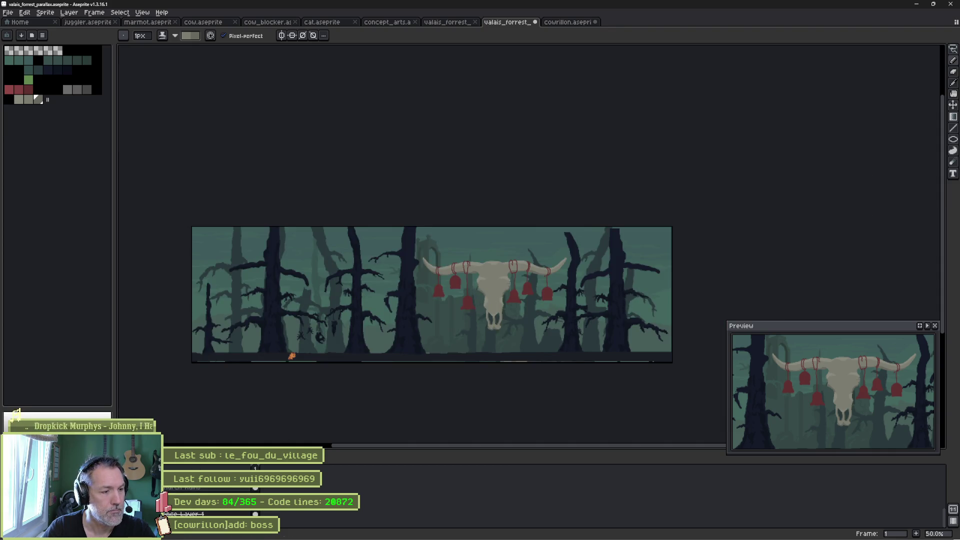
pyautogui.click(17, 411)
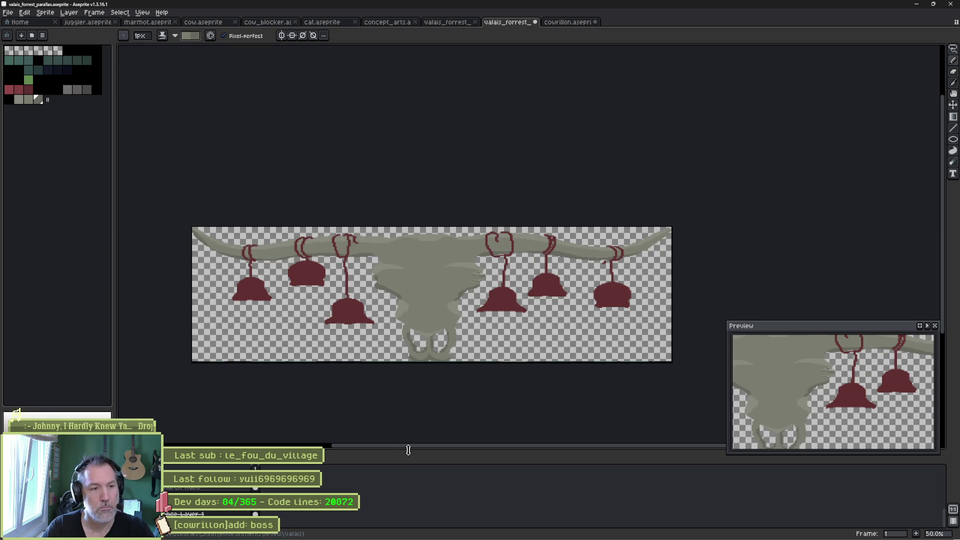
pyautogui.hotkey('ctrl', 'z')
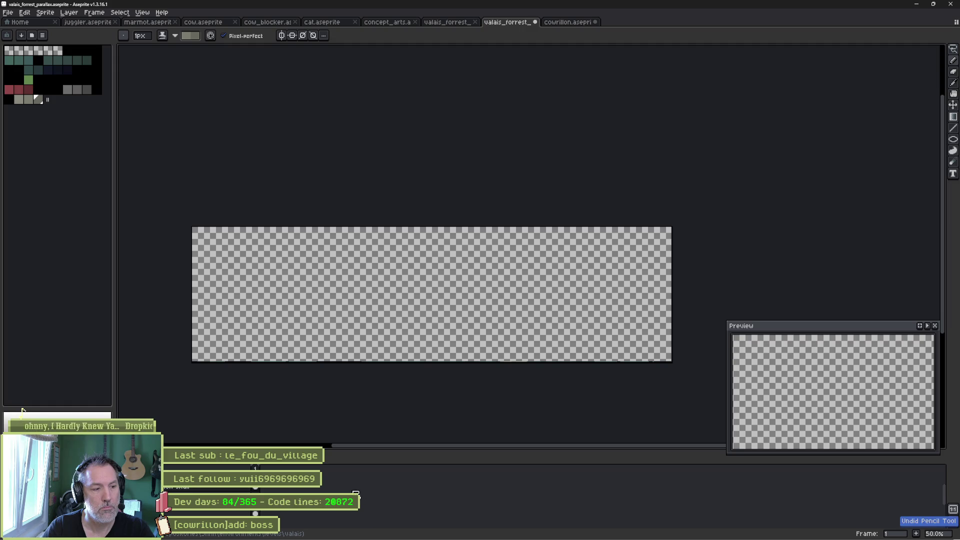
pyautogui.scroll(5, 215, 501)
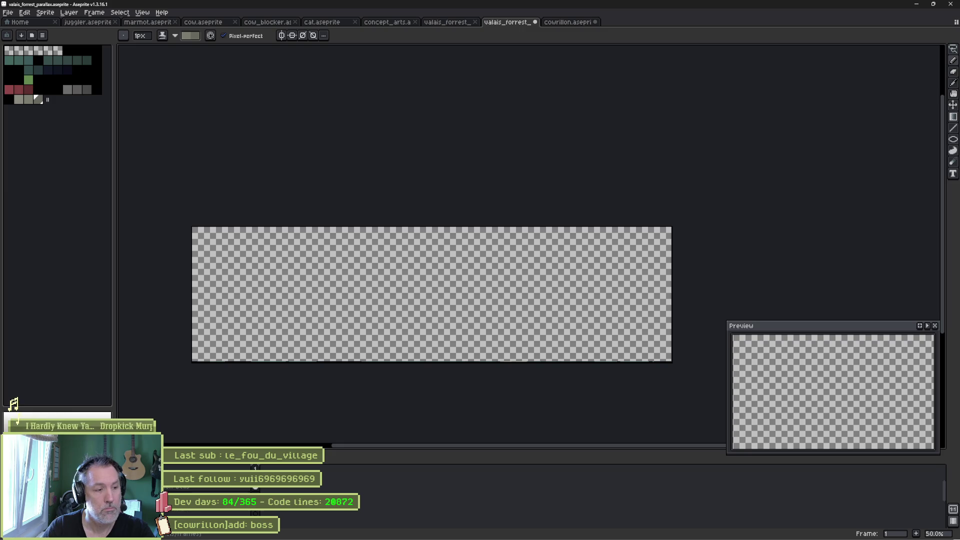
pyautogui.hotkey('ctrl', 'y')
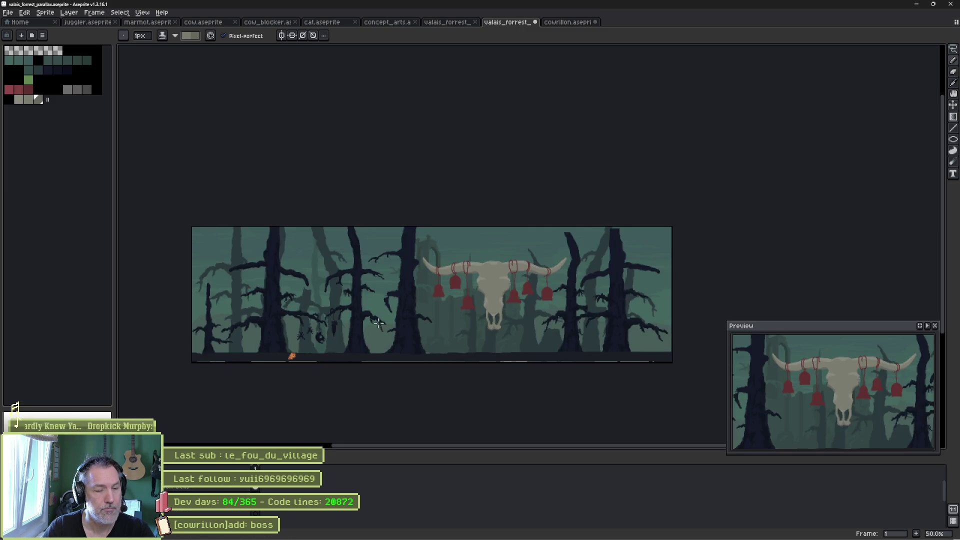
pyautogui.click(569, 22)
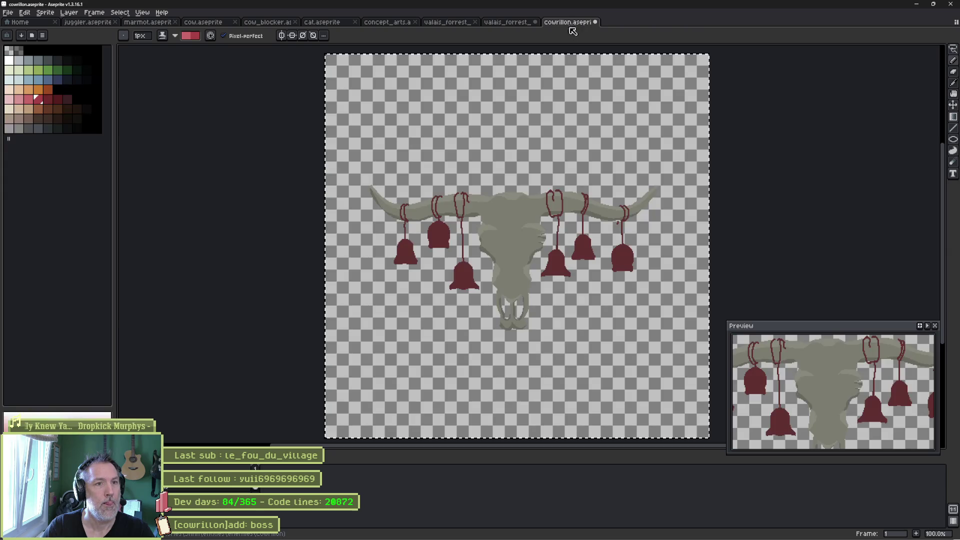
# Deselect the cowrillon canvas, pan the view slightly, and save cowrillon.aseprite
pyautogui.click(524, 145)
pyautogui.hotkey('ctrl', 'd')
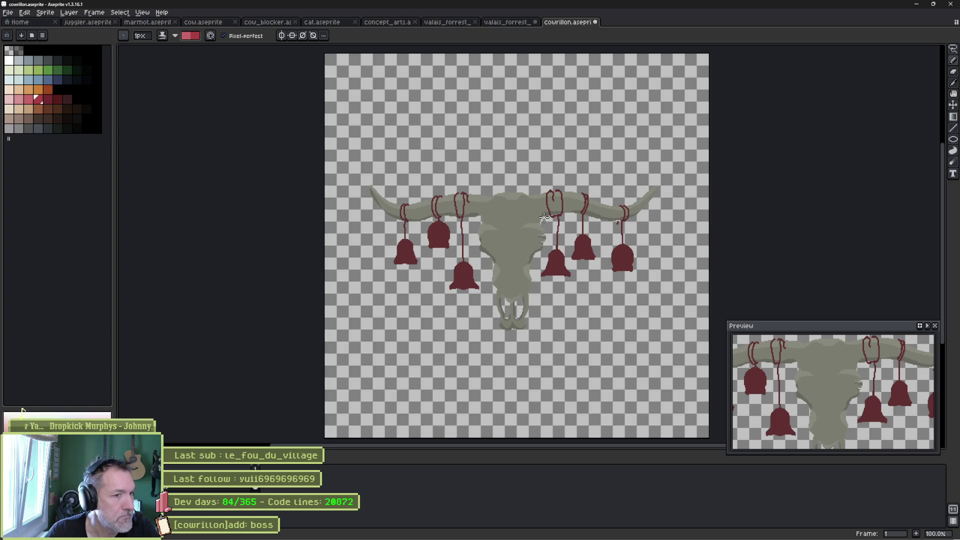
pyautogui.press('space')
pyautogui.moveTo(572, 240); pyautogui.dragTo(529, 235)
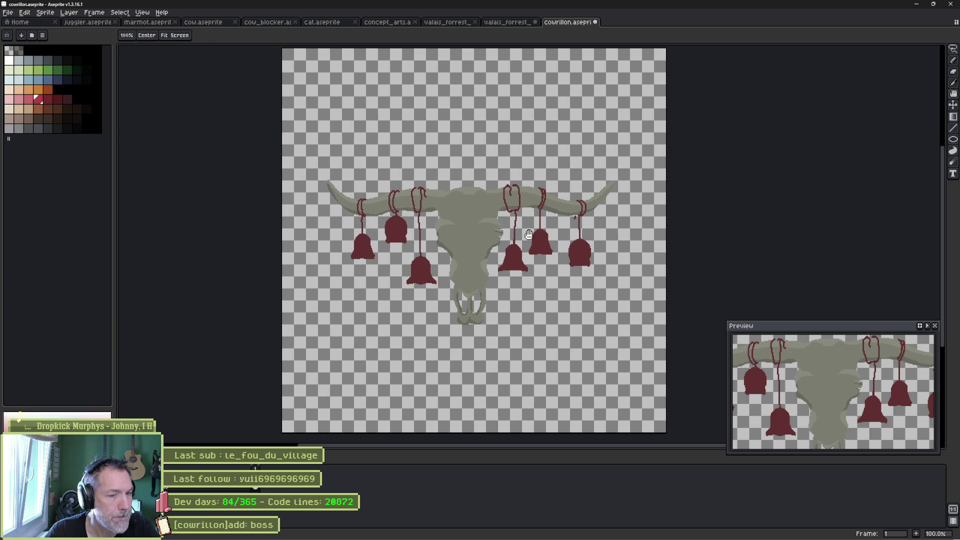
pyautogui.hotkey('ctrl', 's')
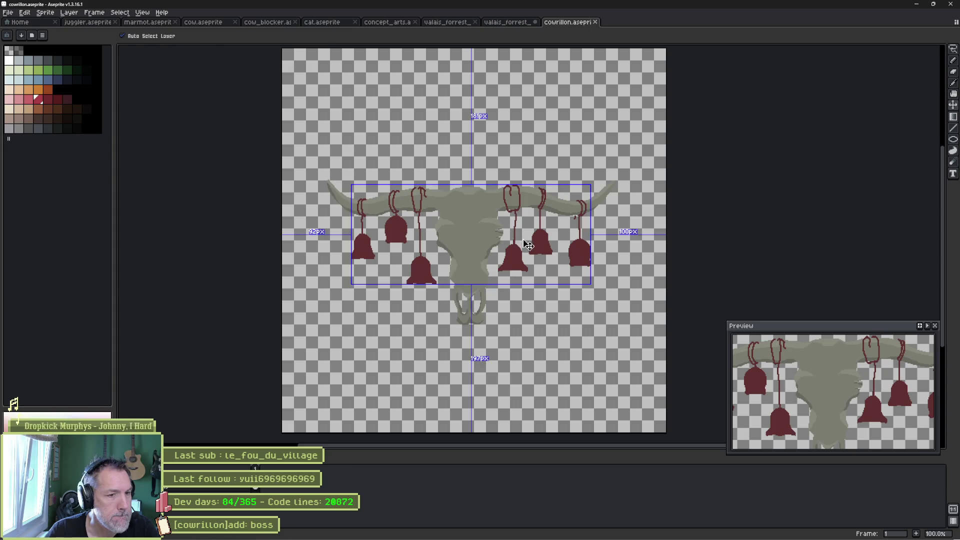
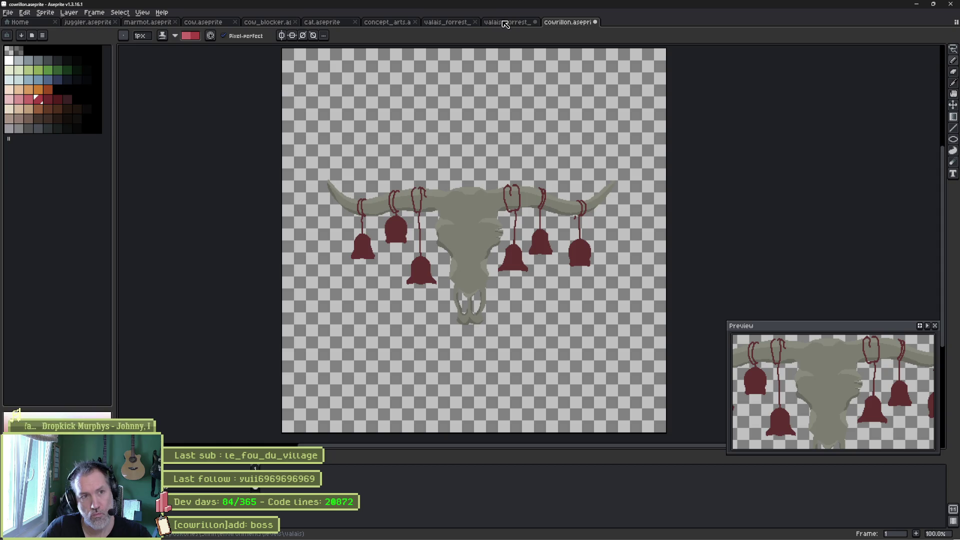
# Save the bull-skull sprite in Aseprite and bring the Godot editor to the front
pyautogui.press('v')
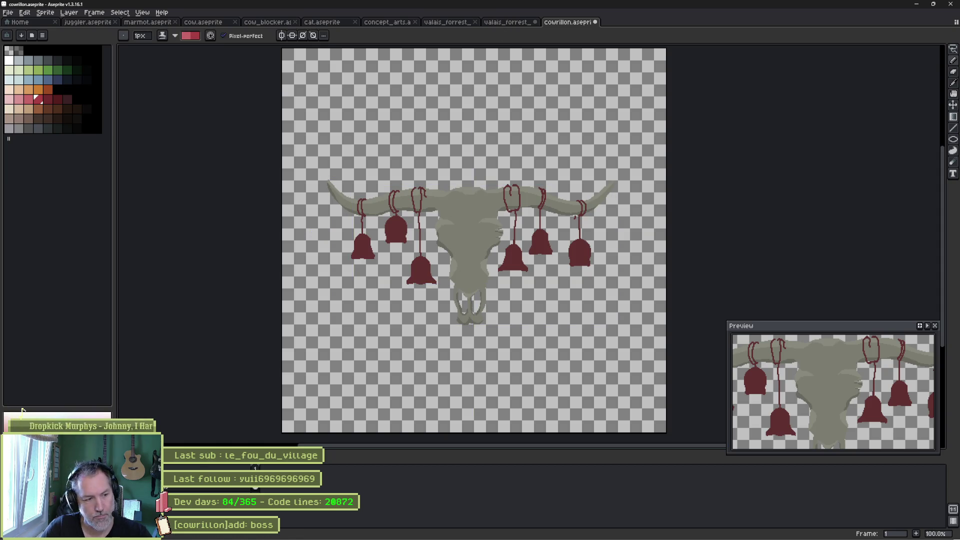
pyautogui.hotkey('ctrl', 'z')
pyautogui.hotkey('ctrl', 'z')
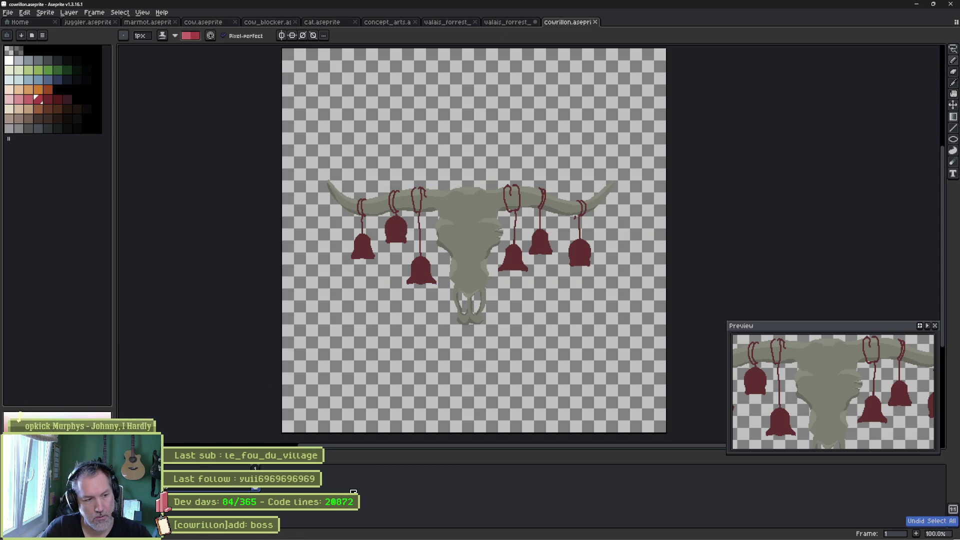
pyautogui.hotkey('ctrl', 's')
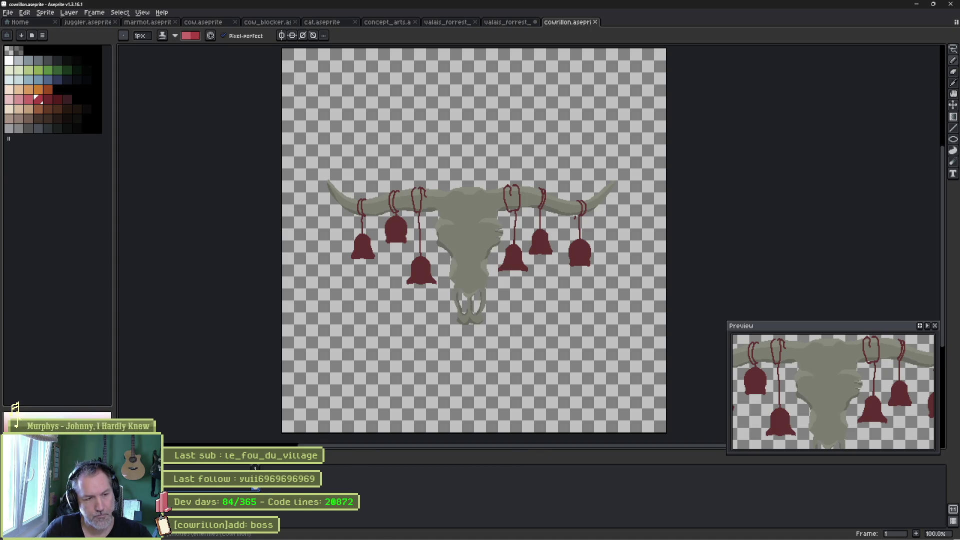
pyautogui.click(604, 531)
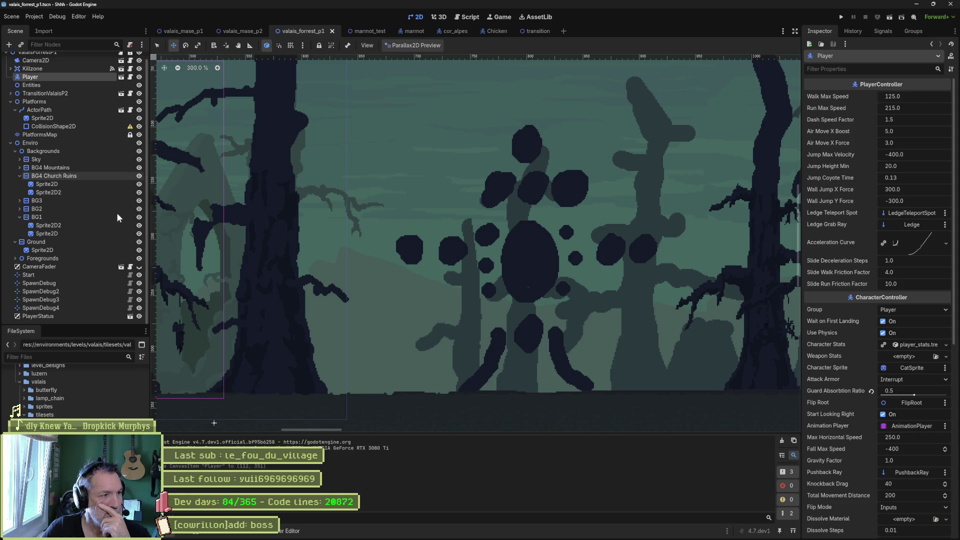
# Toggle Sprite2D2's visibility off and back on, then select Sprite2D2 under BG1
pyautogui.click(139, 226)
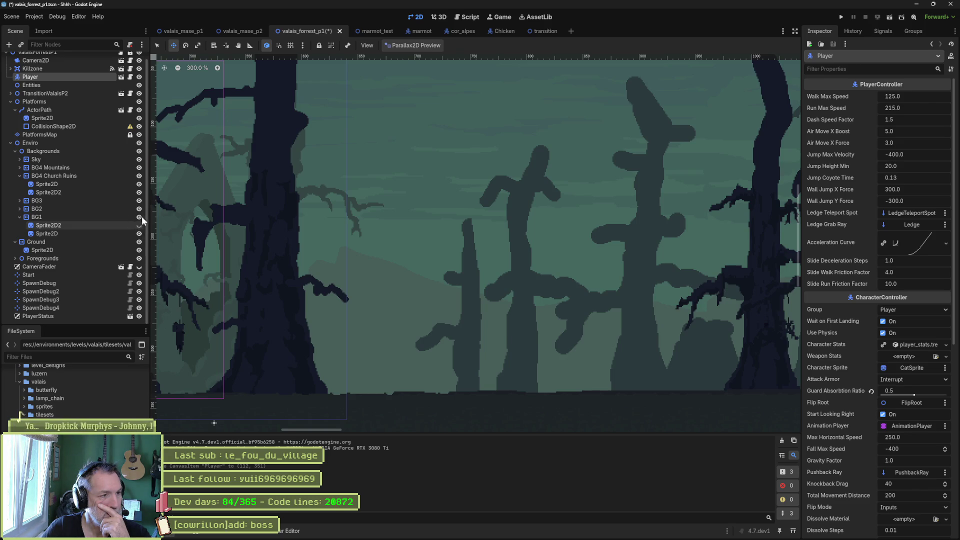
pyautogui.click(139, 226)
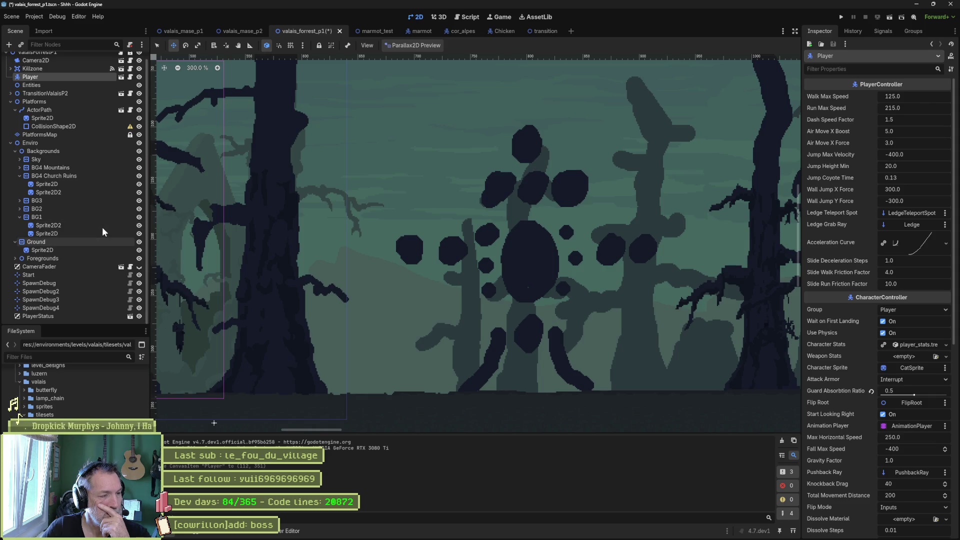
pyautogui.click(84, 226)
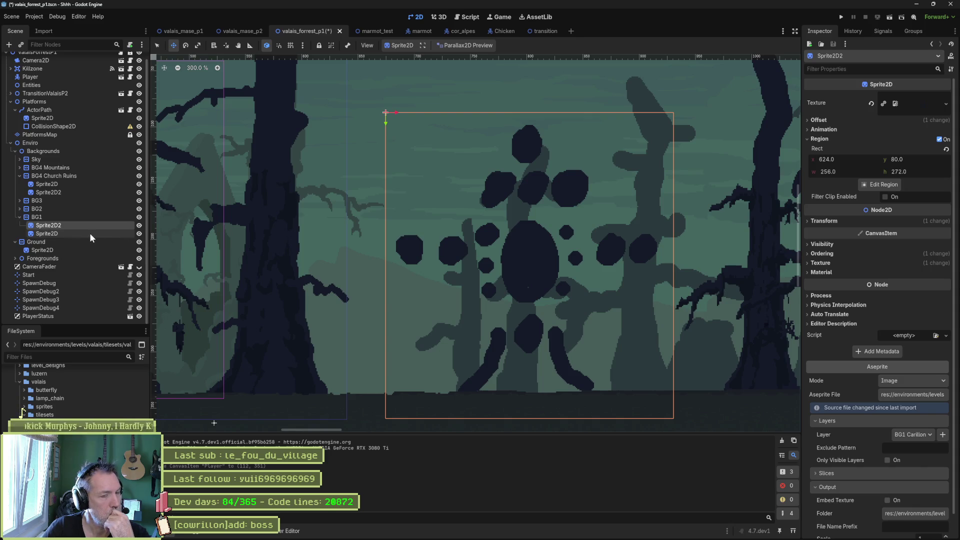
# Re-import BG1's carillon sprite, cancel the output Folder picker, and select BG1's Sprite2D
pyautogui.scroll(-1, 875, 500)
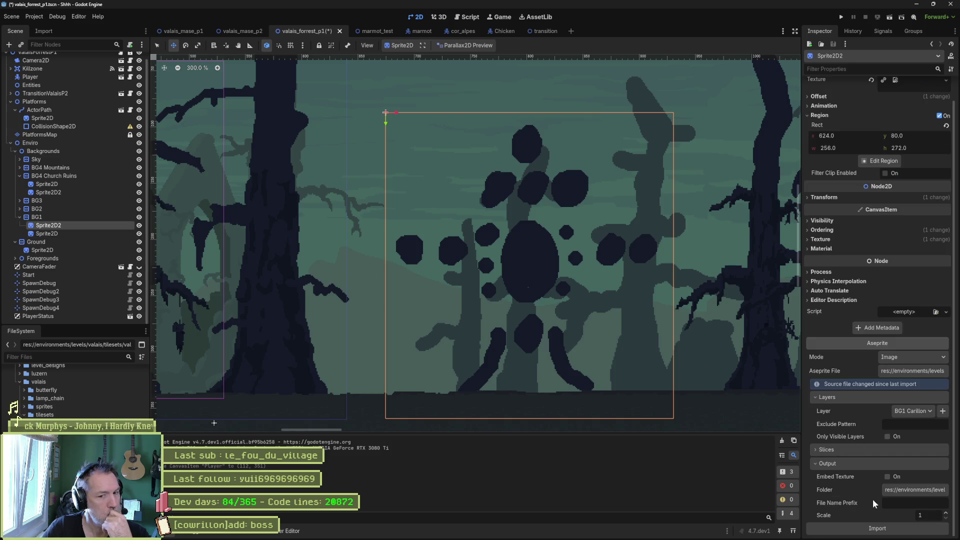
pyautogui.click(876, 528)
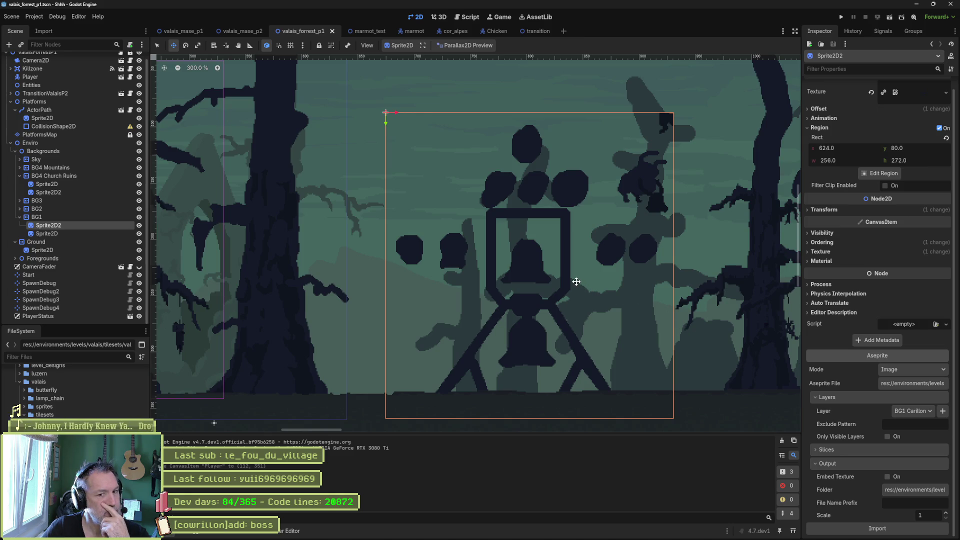
pyautogui.click(909, 491)
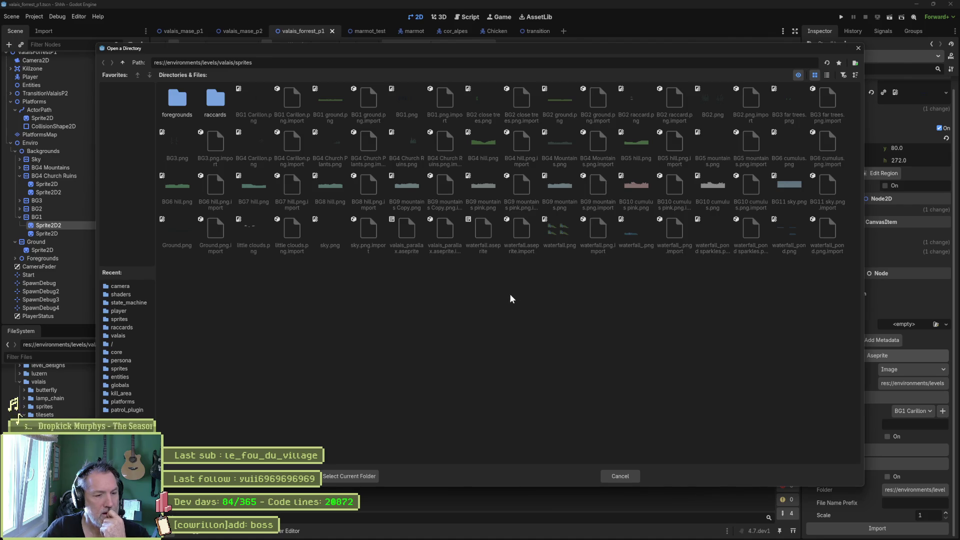
pyautogui.click(615, 475)
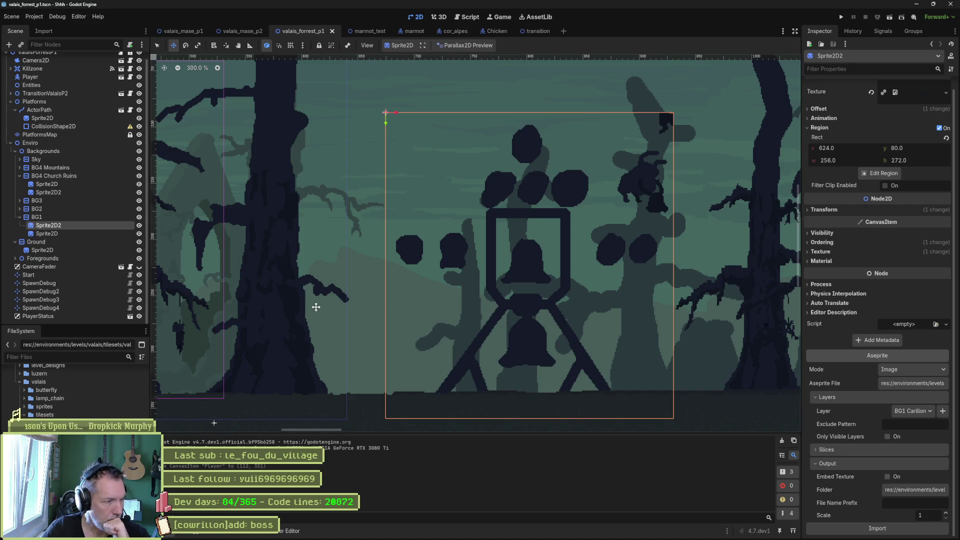
pyautogui.click(45, 234)
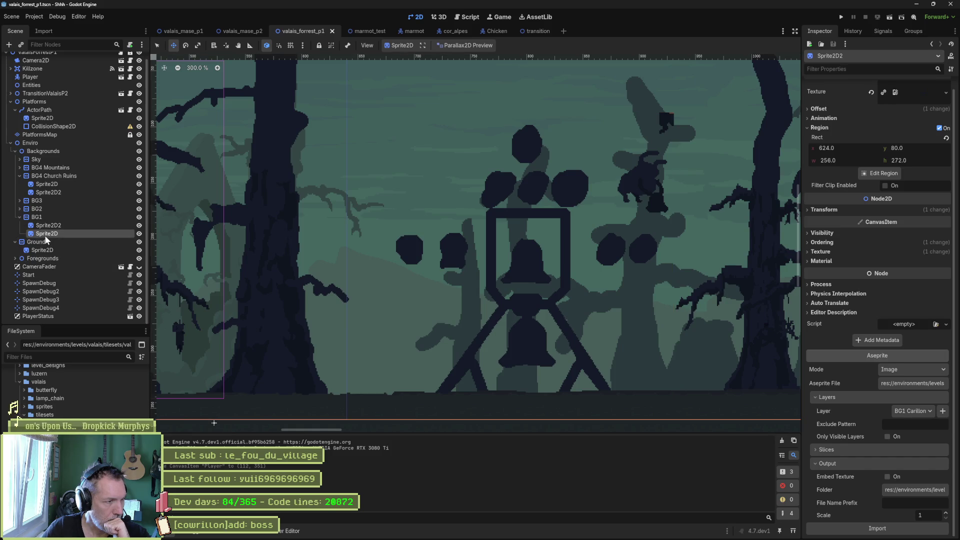
# Re-import the Sprite2D under each of BG1, BG2 and BG3 from its Aseprite file
pyautogui.click(882, 528)
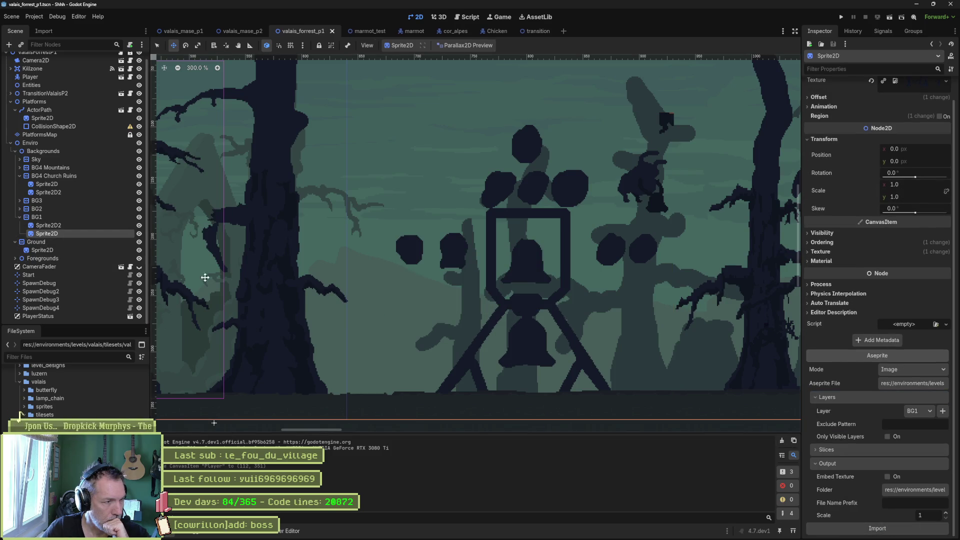
pyautogui.click(20, 209)
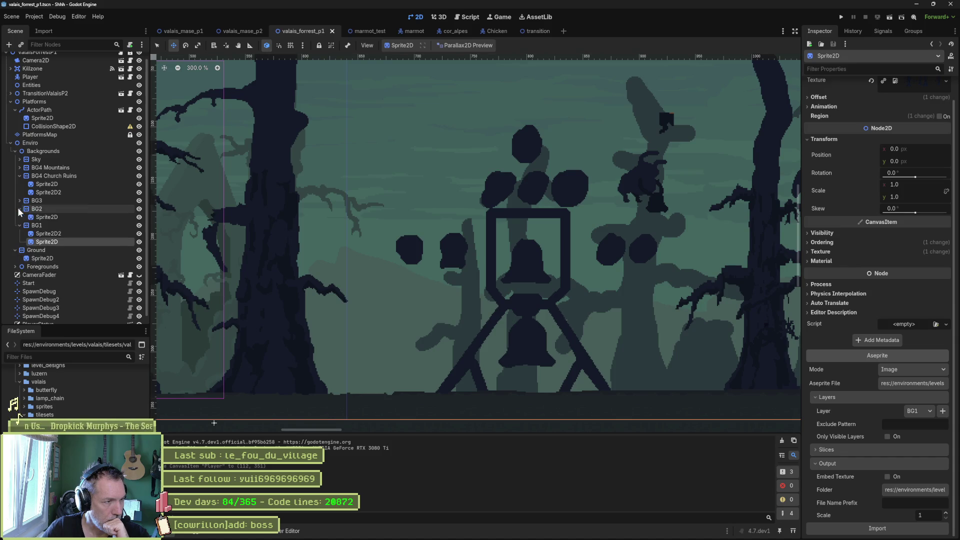
pyautogui.click(57, 217)
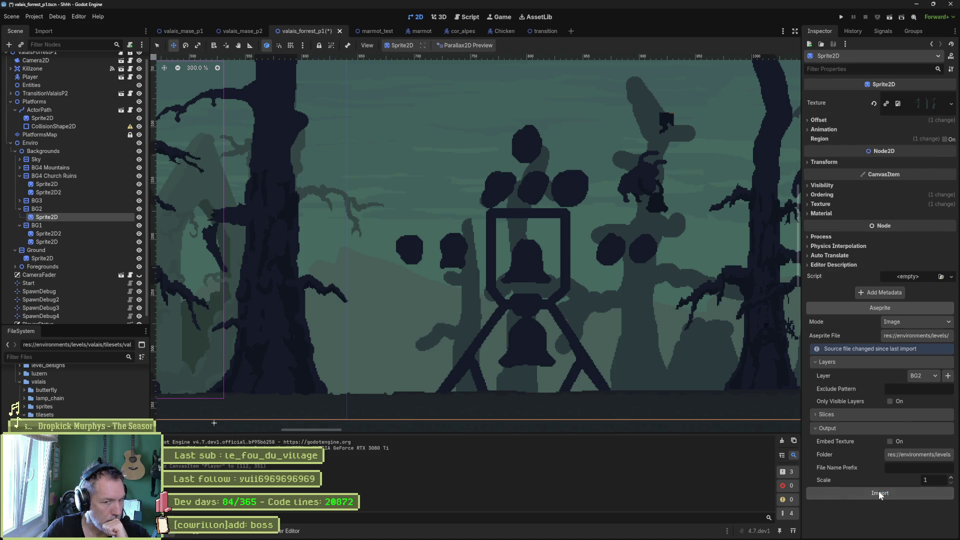
pyautogui.click(883, 496)
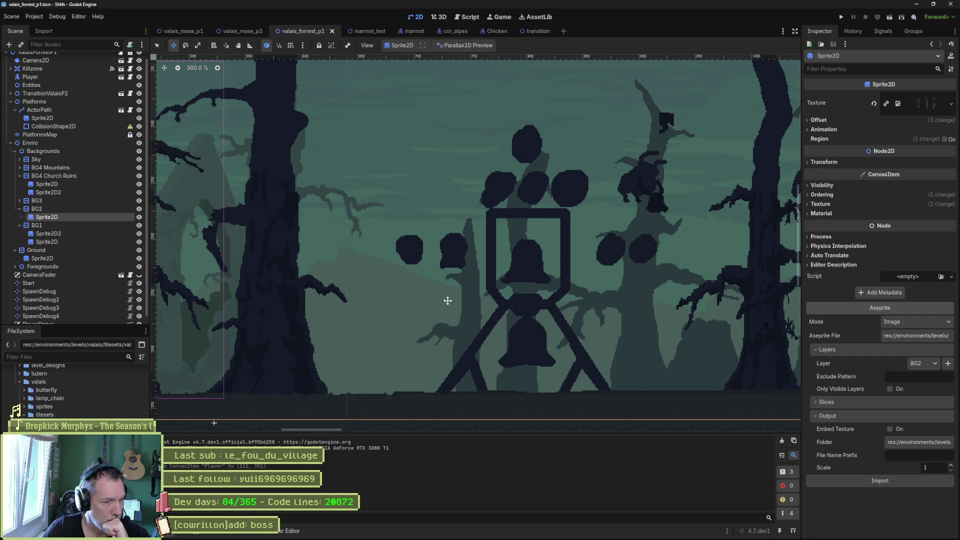
pyautogui.click(19, 201)
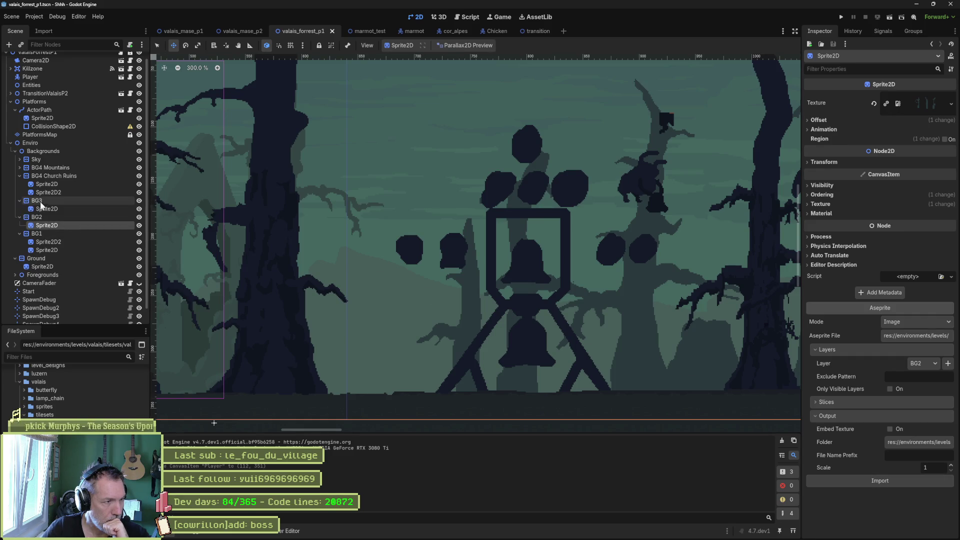
pyautogui.click(46, 209)
pyautogui.scroll(-2, 797, 393)
pyautogui.click(877, 528)
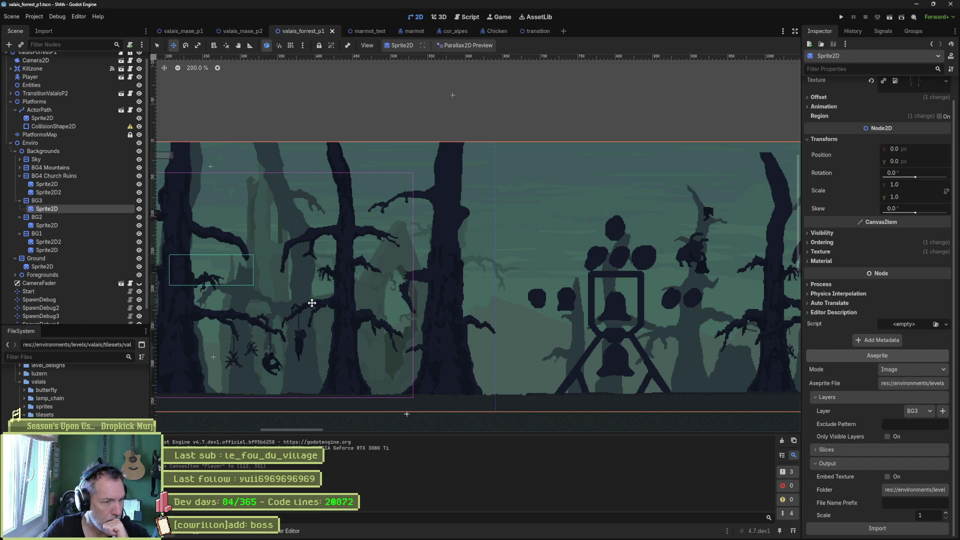
# Collapse the Enviro and Platforms scene groups and the valais project folder
pyautogui.click(10, 143)
pyautogui.click(10, 109)
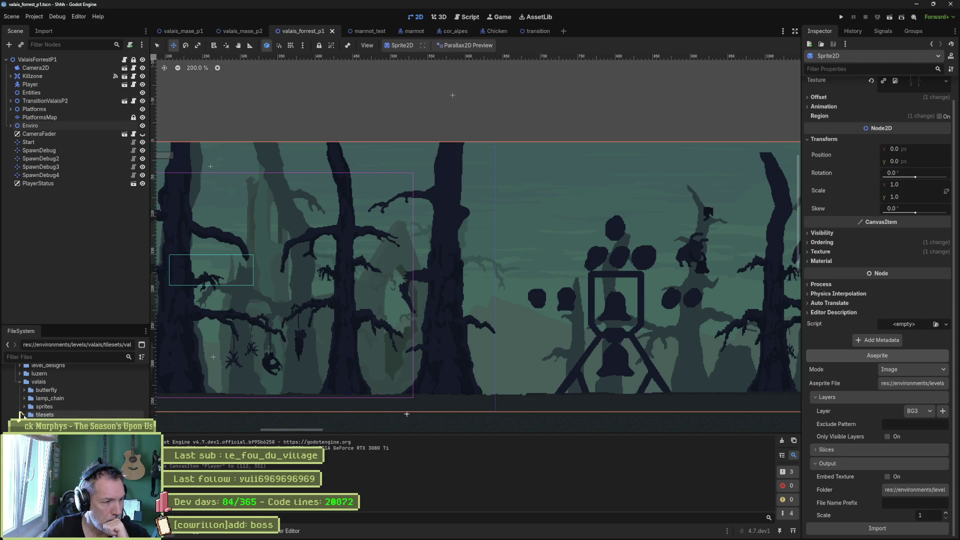
pyautogui.doubleClick(59, 381)
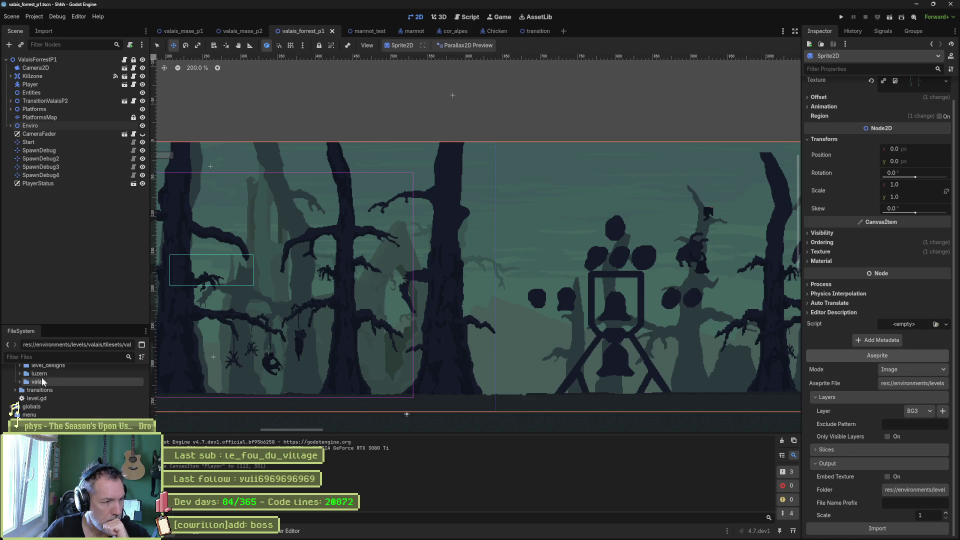
# Collapse marmot's stats folder and open the npc_template folder under entities/enemies
pyautogui.scroll(3, 21, 413)
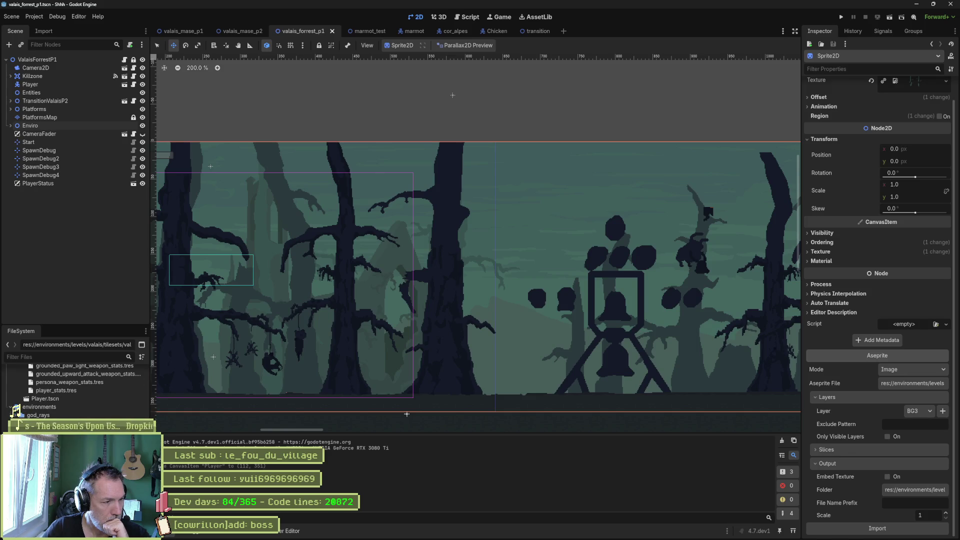
pyautogui.scroll(5, 20, 414)
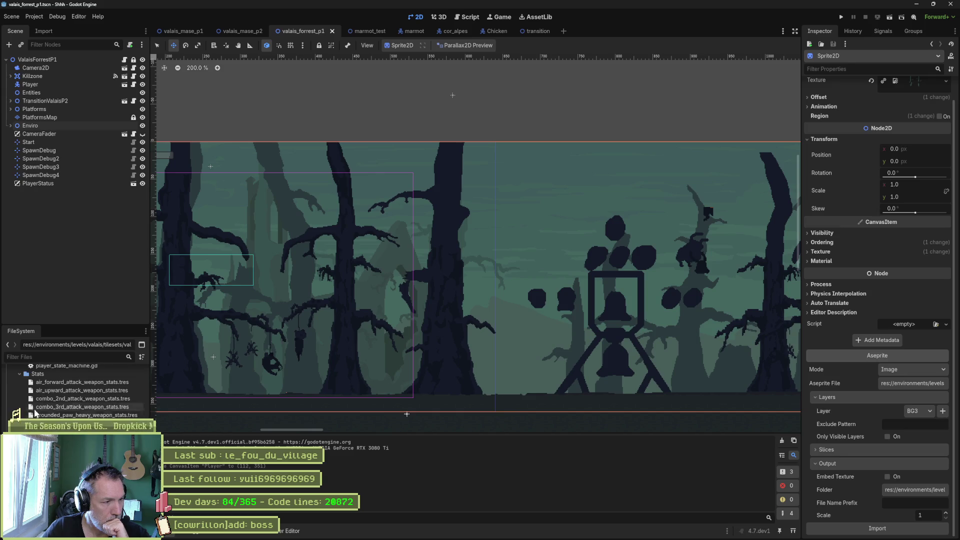
pyautogui.scroll(3, 20, 416)
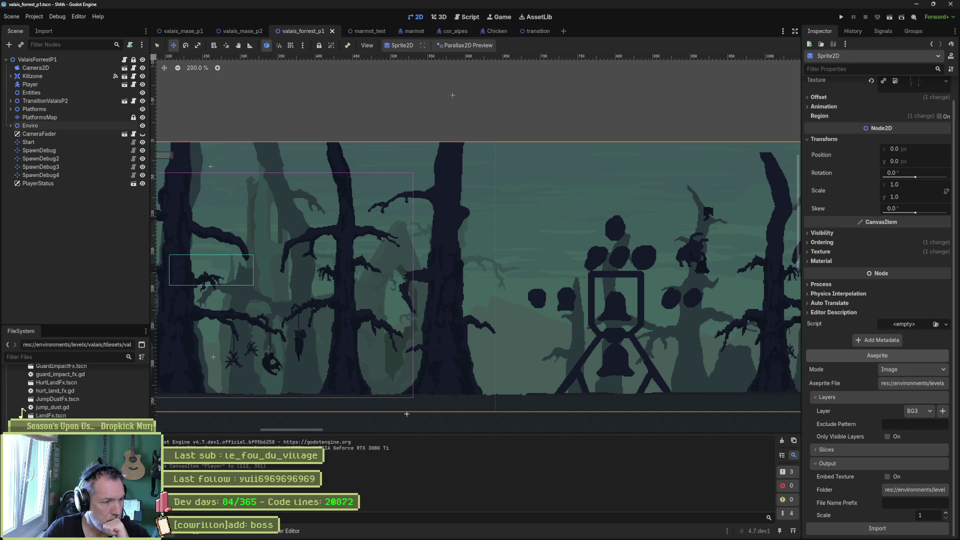
pyautogui.scroll(4, 21, 411)
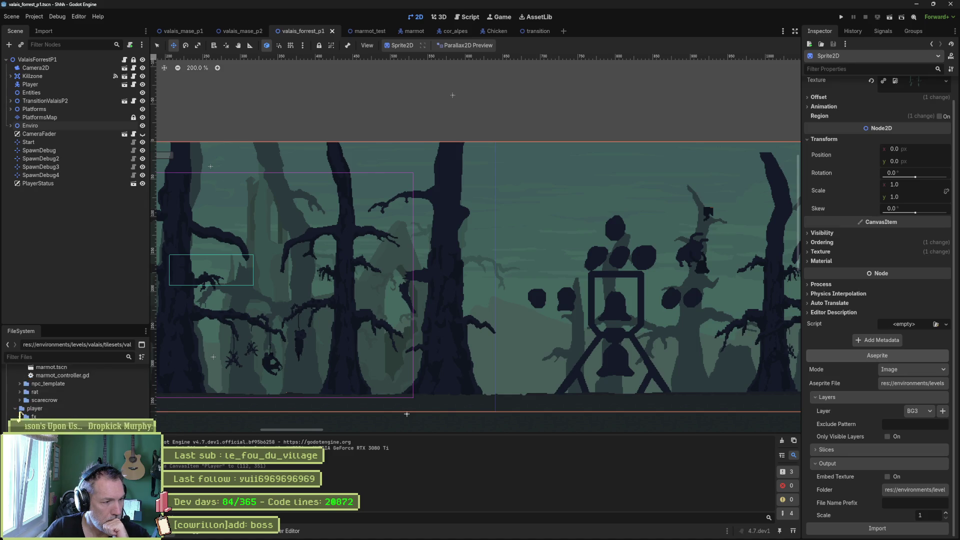
pyautogui.scroll(2, 75, 390)
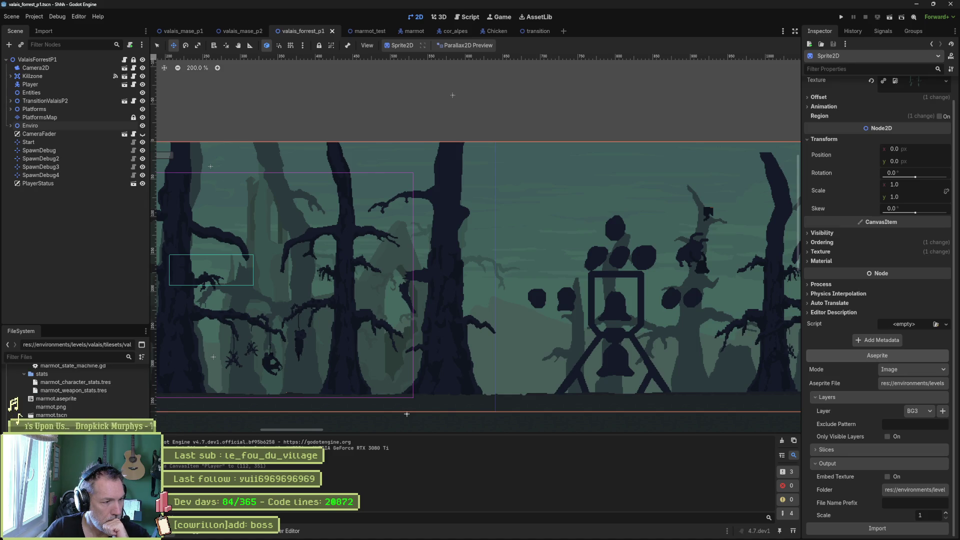
pyautogui.scroll(2, 20, 414)
pyautogui.click(24, 395)
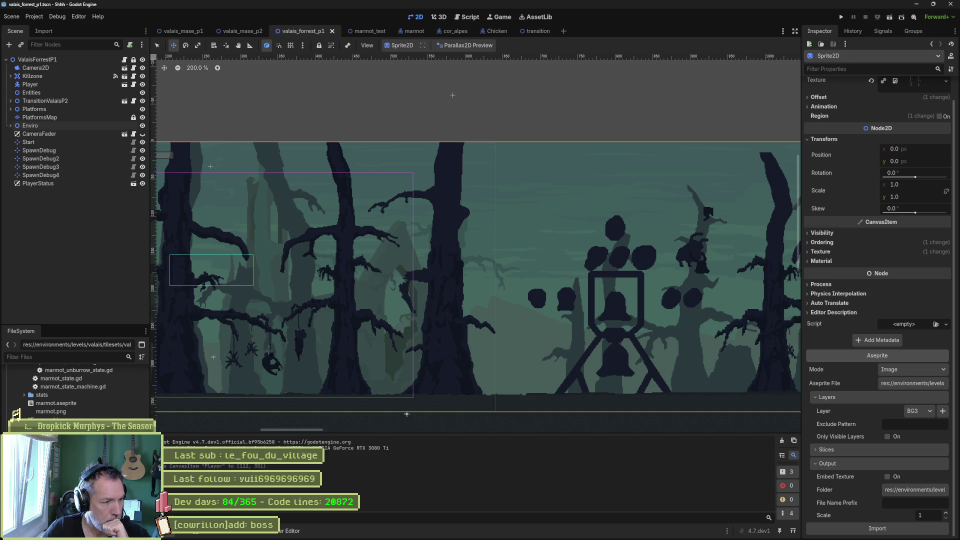
pyautogui.click(22, 413)
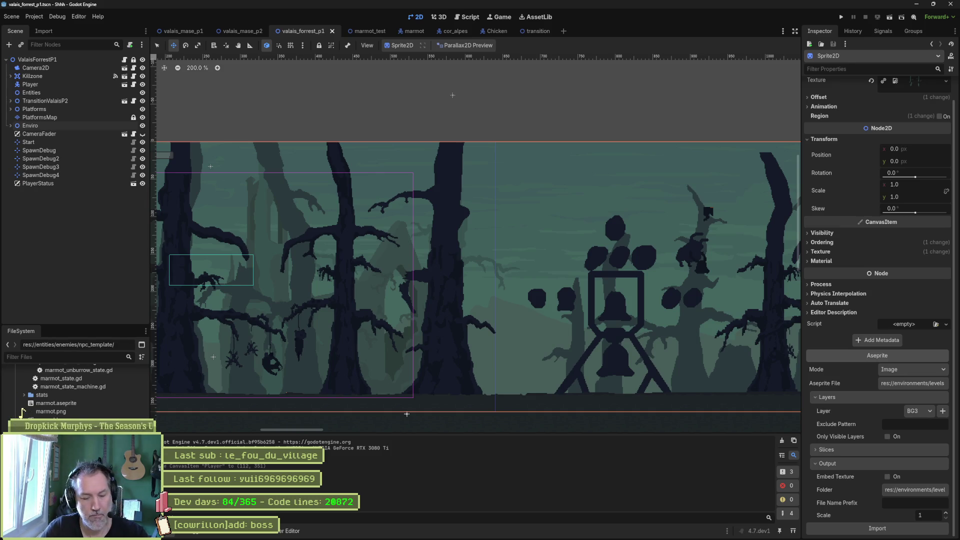
# Start duplicating npc_template as 'cowrillon', then cancel on the name conflict
pyautogui.hotkey('ctrl', 'd')
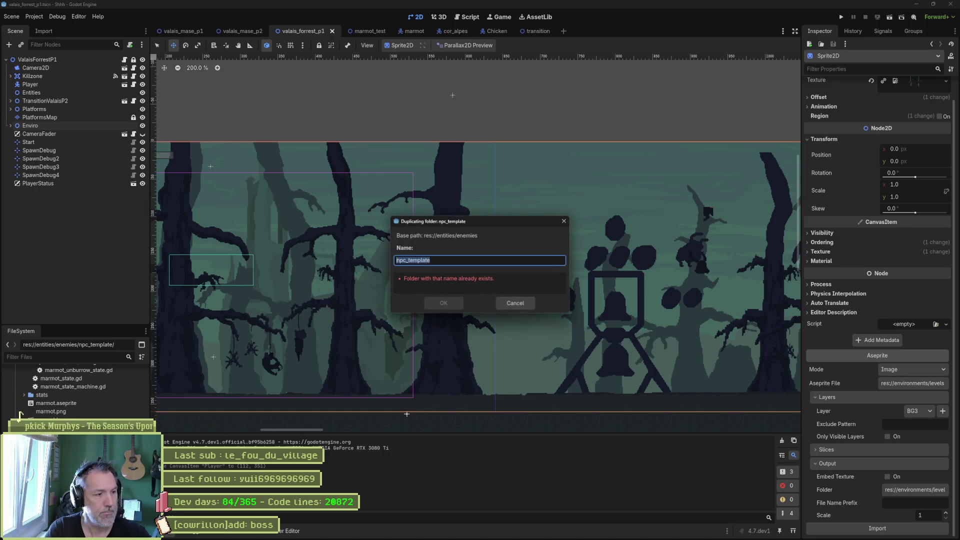
pyautogui.write('cowrillon')
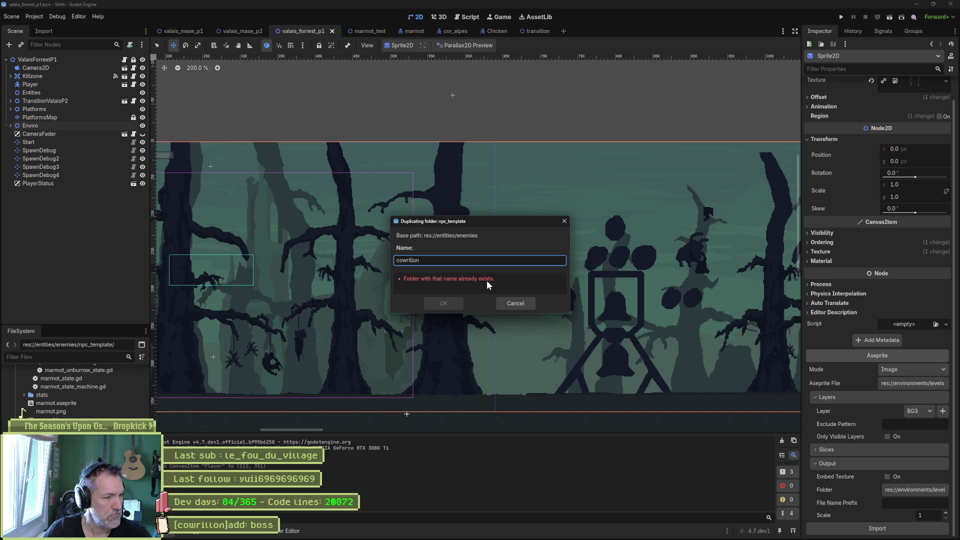
pyautogui.click(515, 302)
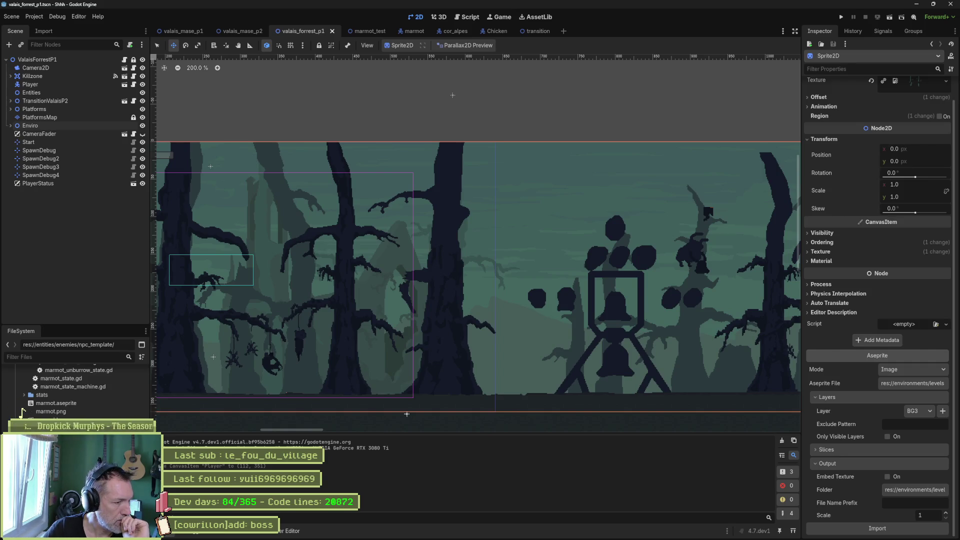
# Filter the project files by 'cowrillon'
pyautogui.scroll(2, 75, 390)
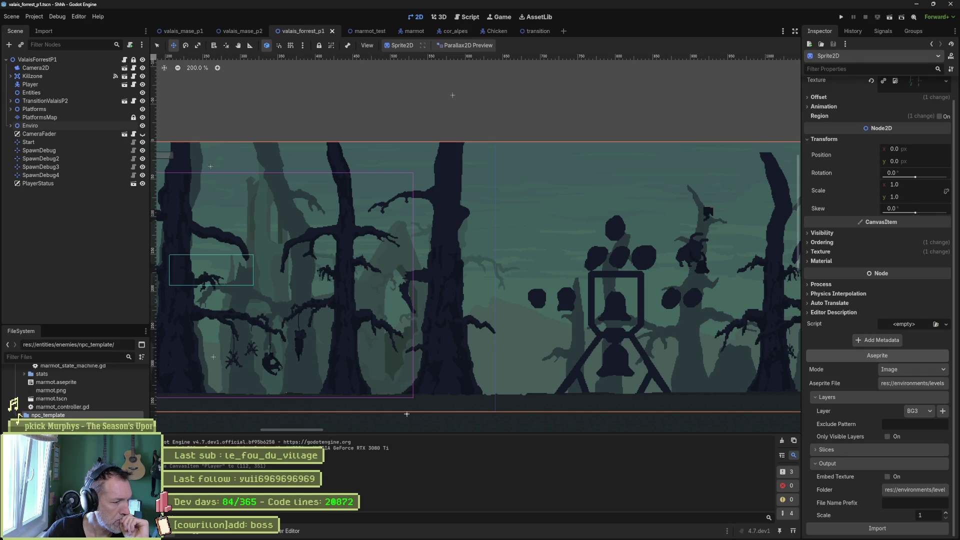
pyautogui.scroll(-4, 75, 391)
pyautogui.scroll(-4, 75, 390)
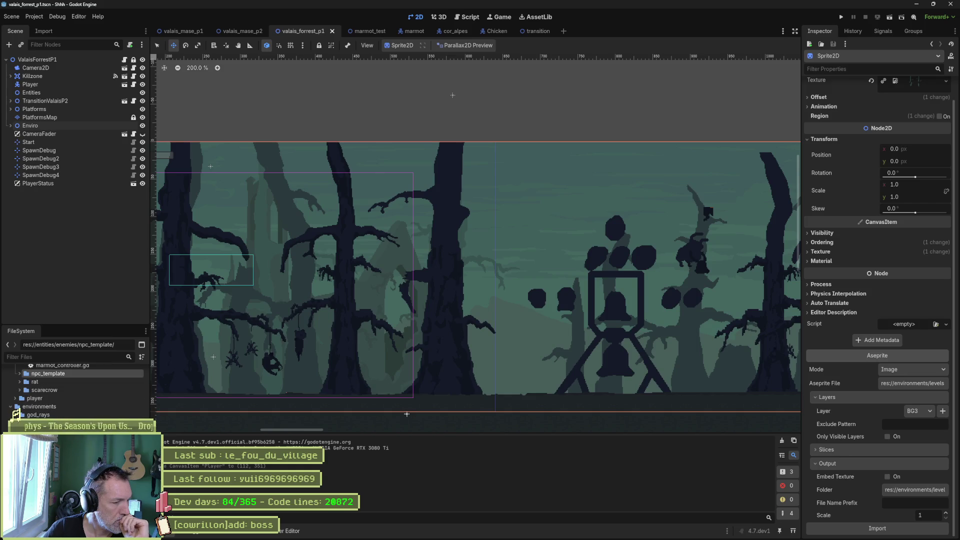
pyautogui.scroll(-5, 20, 415)
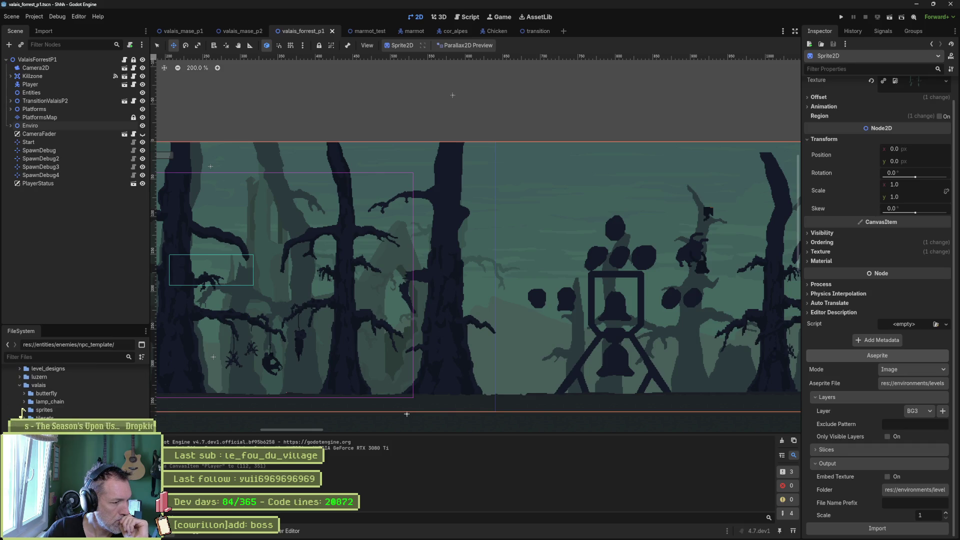
pyautogui.click(82, 357)
pyautogui.write('cowrillon')
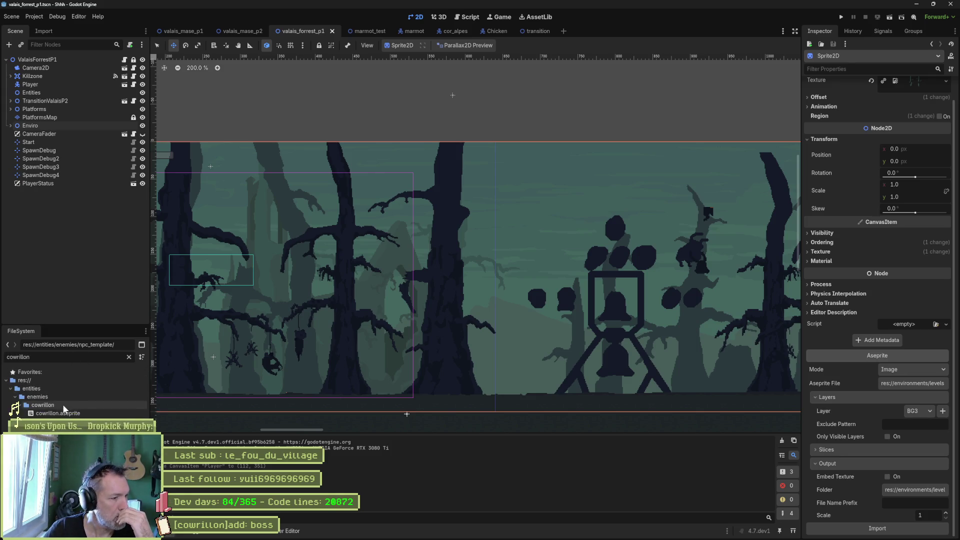
# Clear the file filter, pick cow items for the cowrillon folder, and undo the stray BG3 Sprite2D paste
pyautogui.click(97, 413)
pyautogui.click(129, 358)
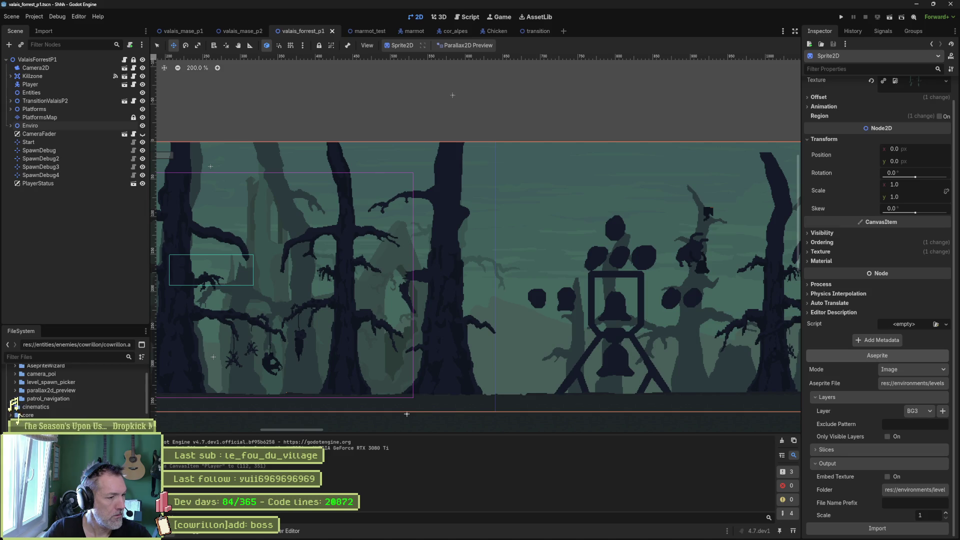
pyautogui.scroll(-3, 75, 390)
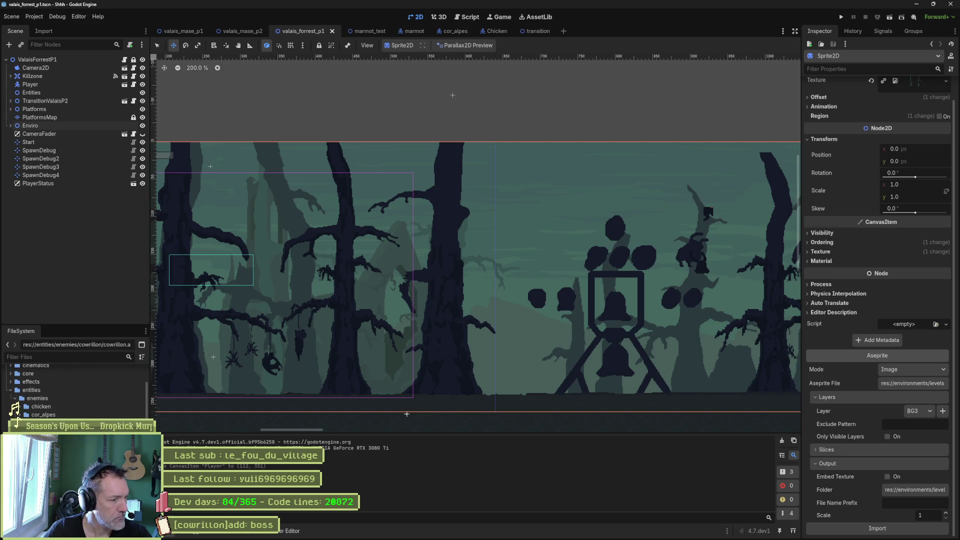
pyautogui.press('Up')
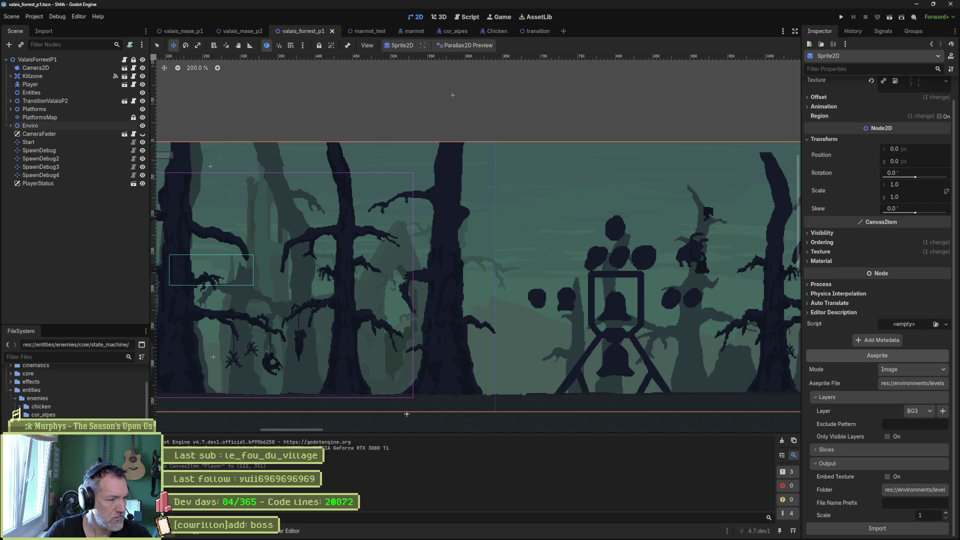
pyautogui.click(42, 431)
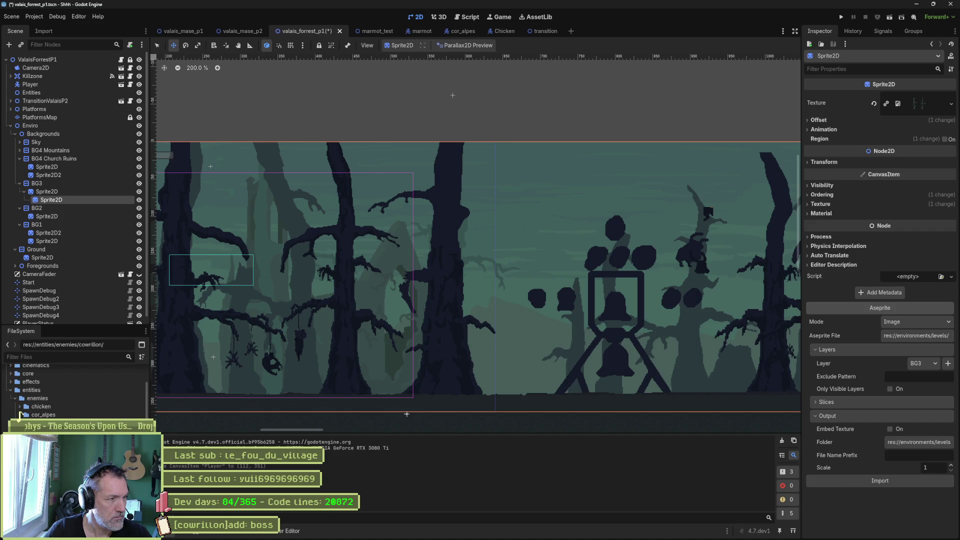
pyautogui.hotkey('ctrl', 'z')
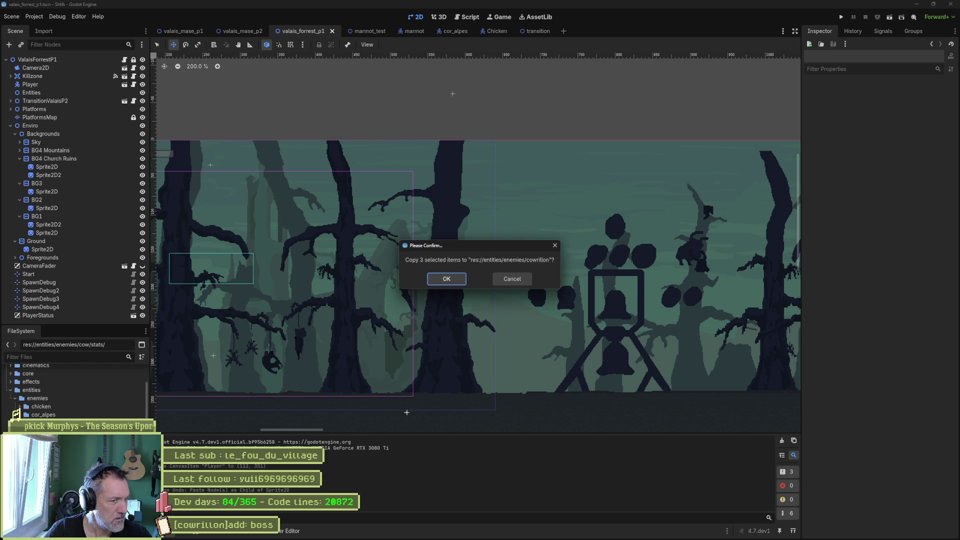
# Confirm copying the three cow items into cowrillon and open its copied state_machine folder
pyautogui.click(451, 277)
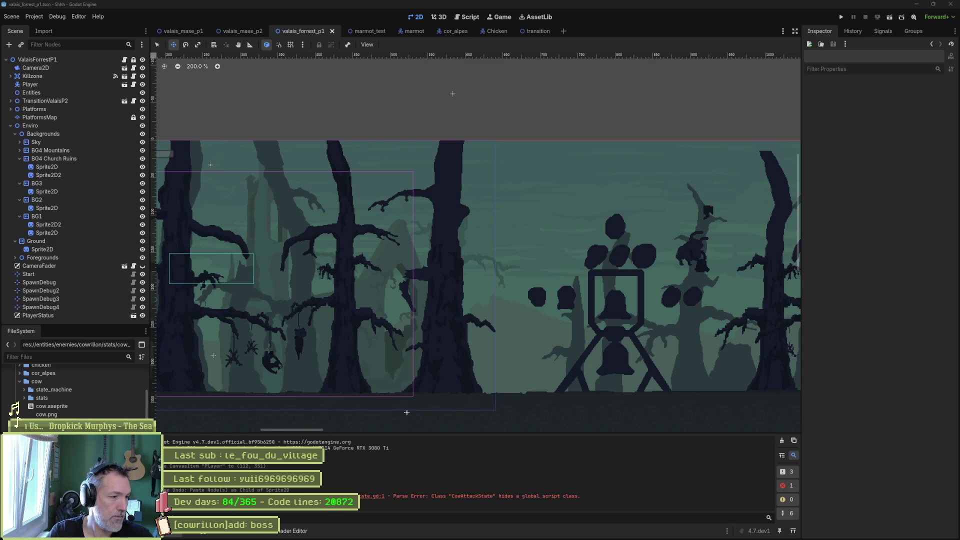
pyautogui.click(18, 415)
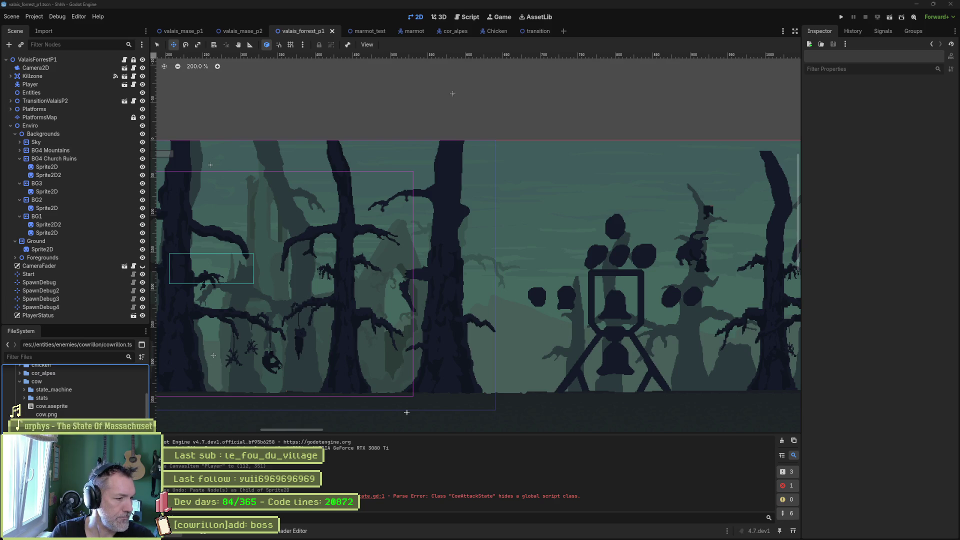
pyautogui.click(55, 431)
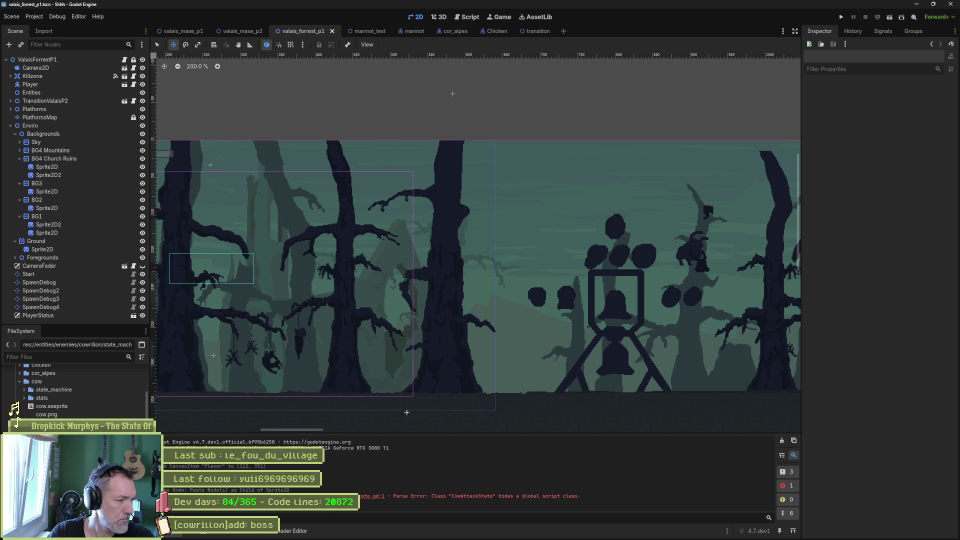
pyautogui.click(423, 306)
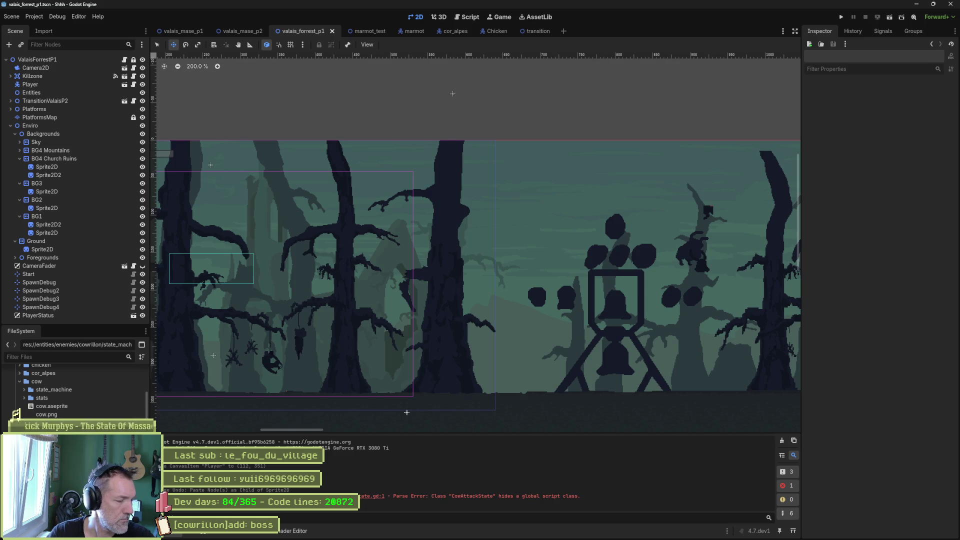
pyautogui.click(22, 412)
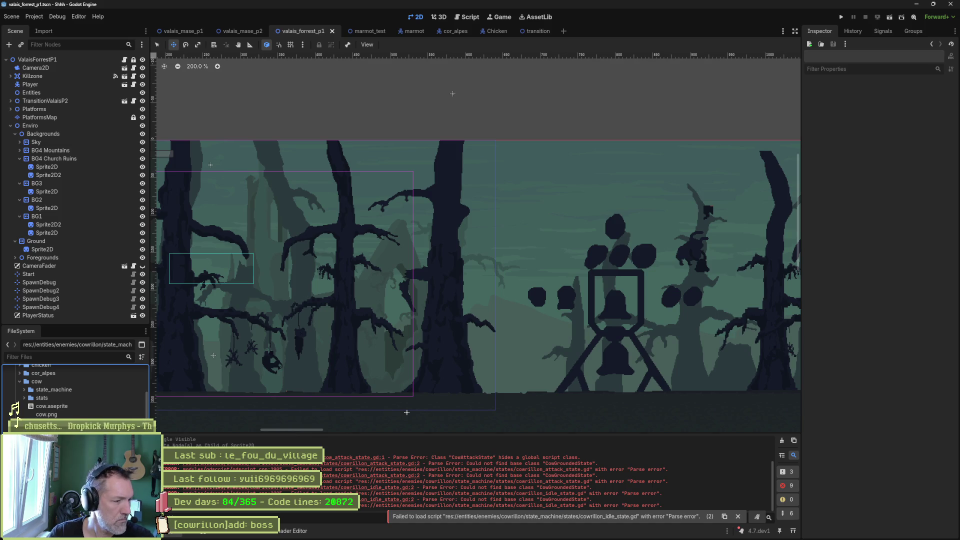
# Rename the attack state class with the Cowrillon prefix, extending CowrillonGroundedState
pyautogui.click(466, 17)
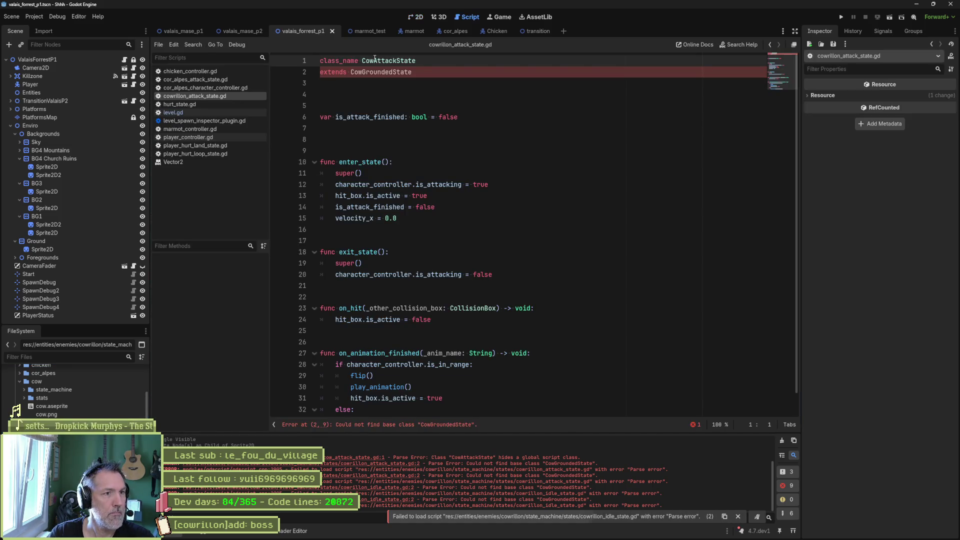
pyautogui.click(375, 61)
pyautogui.write('rillon')
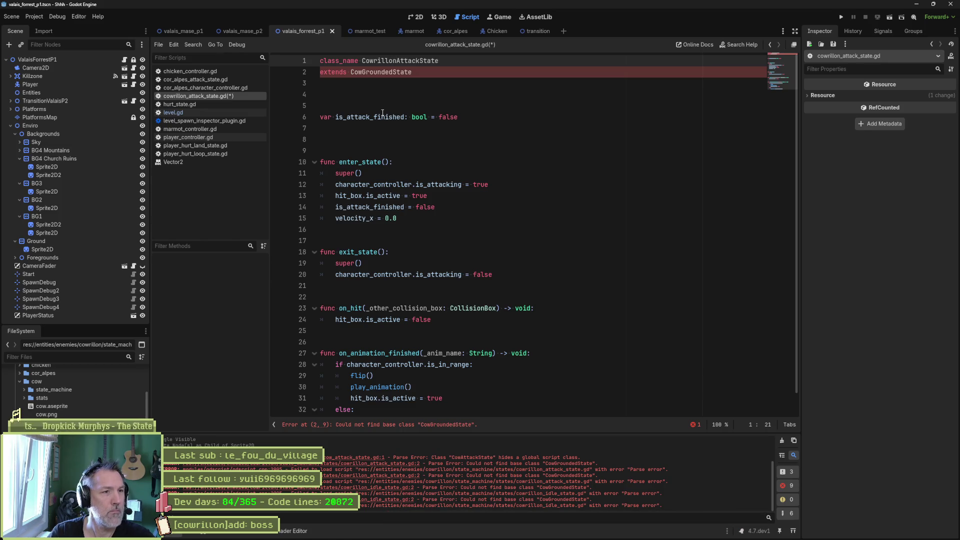
pyautogui.hotkey('ctrl', 'shift', 'Left')
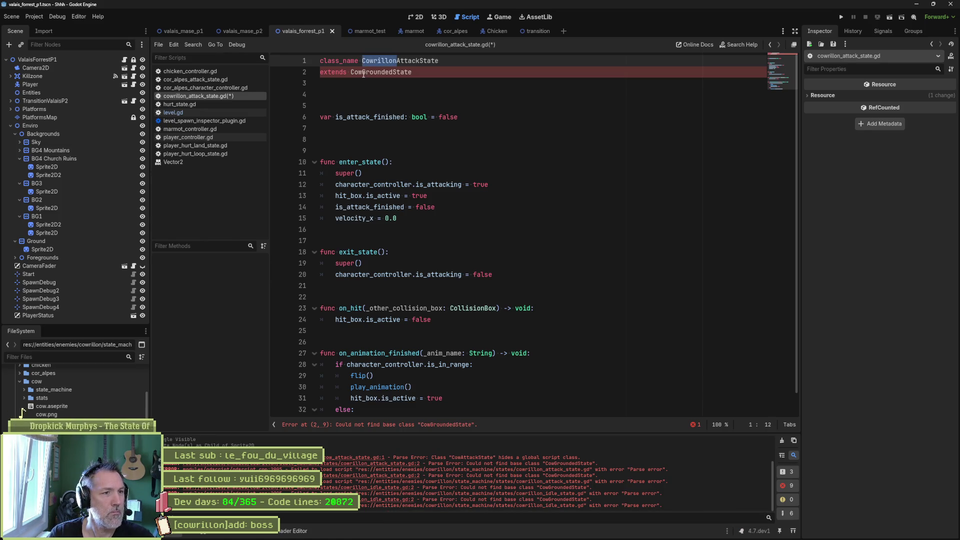
pyautogui.hotkey('ctrl', 'c')
pyautogui.click(364, 72)
pyautogui.hotkey('ctrl', 'shift', 'Left')
pyautogui.hotkey('ctrl', 'v')
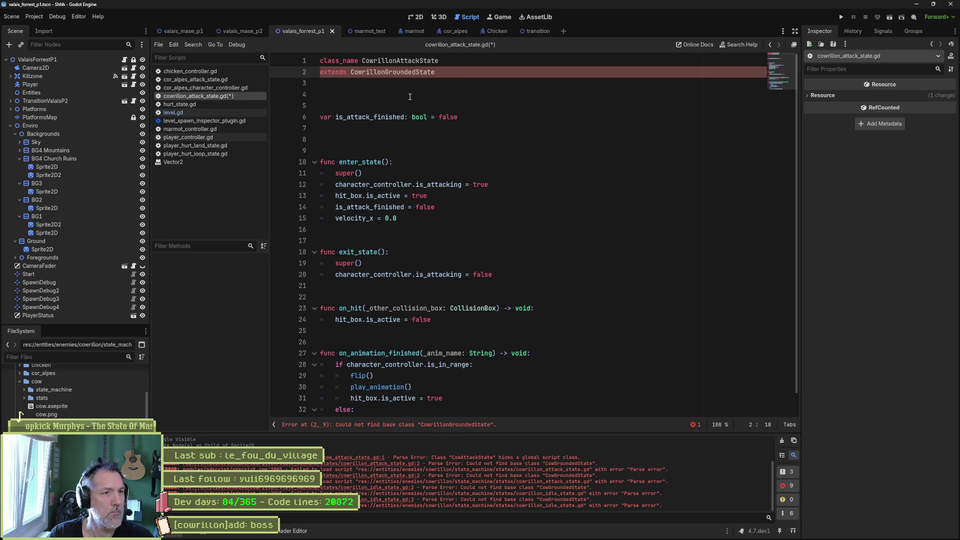
pyautogui.hotkey('ctrl', 's')
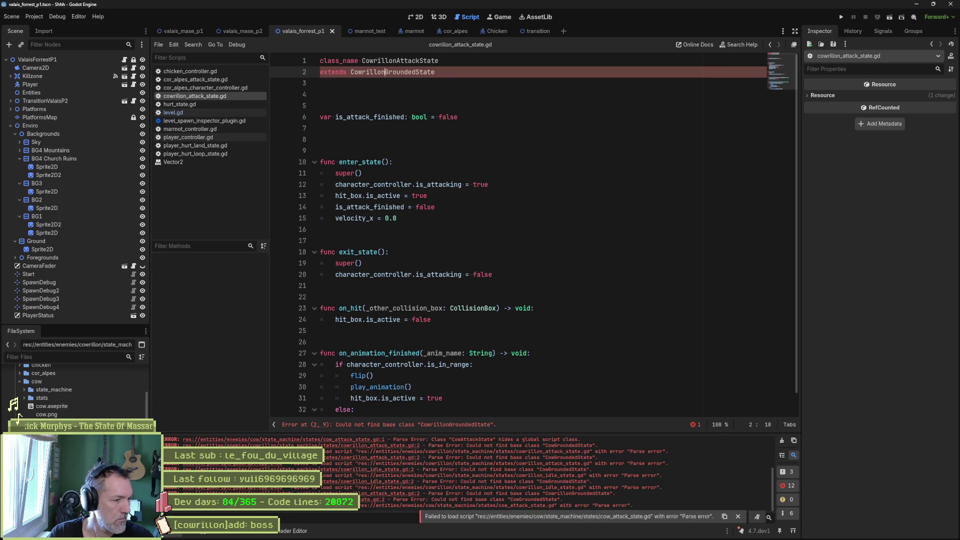
# Rename the death, hurt and idle state classes to CowrillonDeathState, CowrillonHurtState and CowrillonIdleState
pyautogui.moveTo(363, 60); pyautogui.dragTo(374, 61)
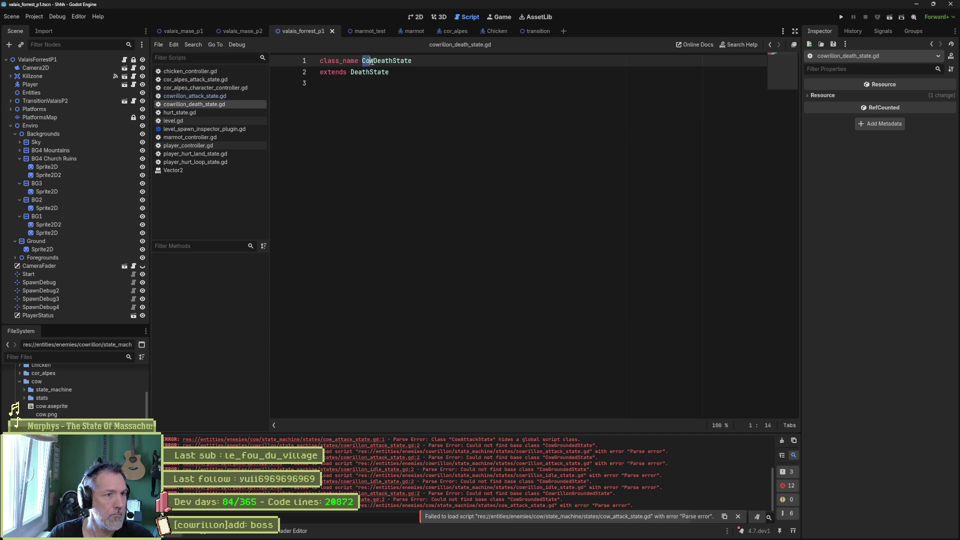
pyautogui.hotkey('ctrl', 'v')
pyautogui.hotkey('ctrl', 's')
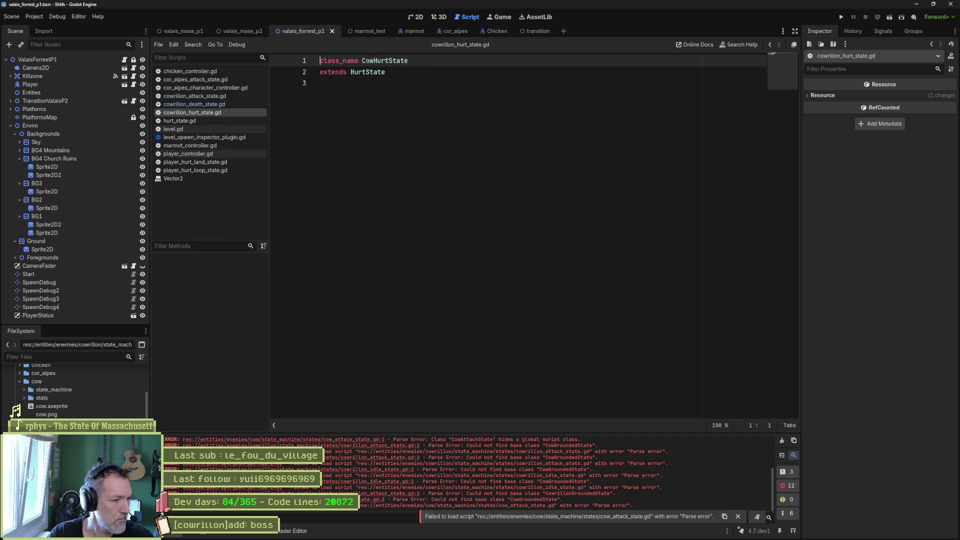
pyautogui.moveTo(363, 61); pyautogui.dragTo(374, 60)
pyautogui.hotkey('ctrl', 'v')
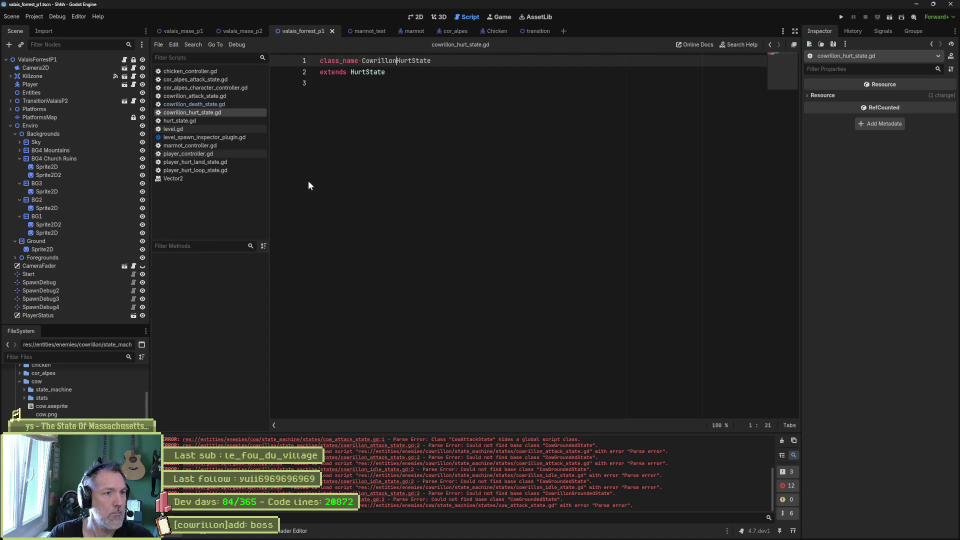
pyautogui.hotkey('ctrl', 's')
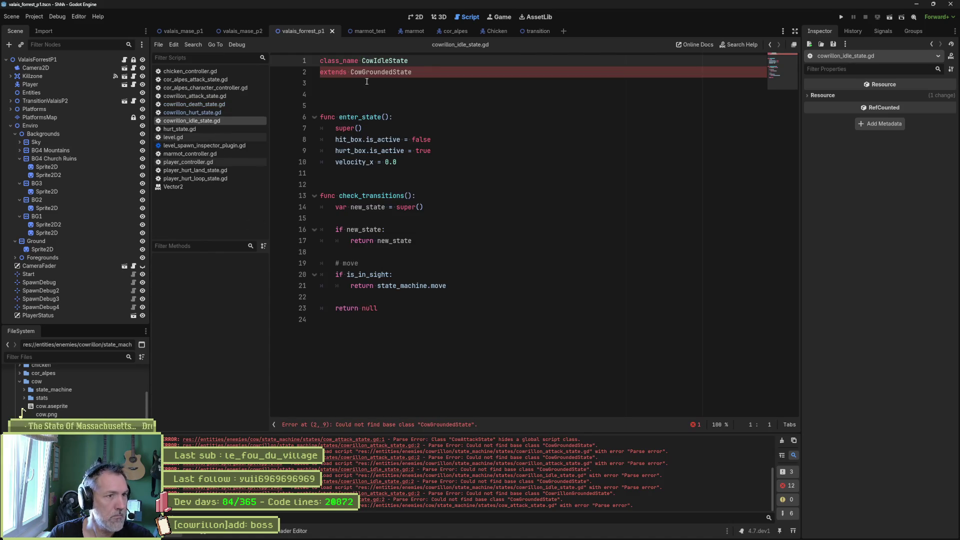
pyautogui.moveTo(351, 72)
pyautogui.mouseDown()
pyautogui.moveTo(363, 72)
pyautogui.moveTo(363, 60)
pyautogui.mouseUp()
pyautogui.hotkey('ctrl', 'v')
pyautogui.hotkey('ctrl', 'v')
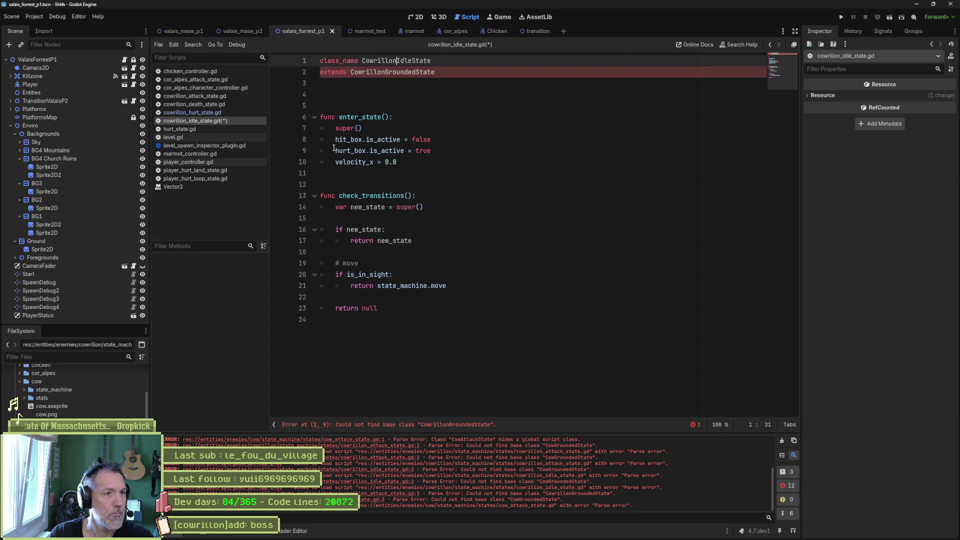
pyautogui.hotkey('ctrl', 's')
# Rename the move state class to CowrillonMoveState extending CowrillonState
pyautogui.keyDown('ctrl'); pyautogui.click(440, 285); pyautogui.keyUp('ctrl')
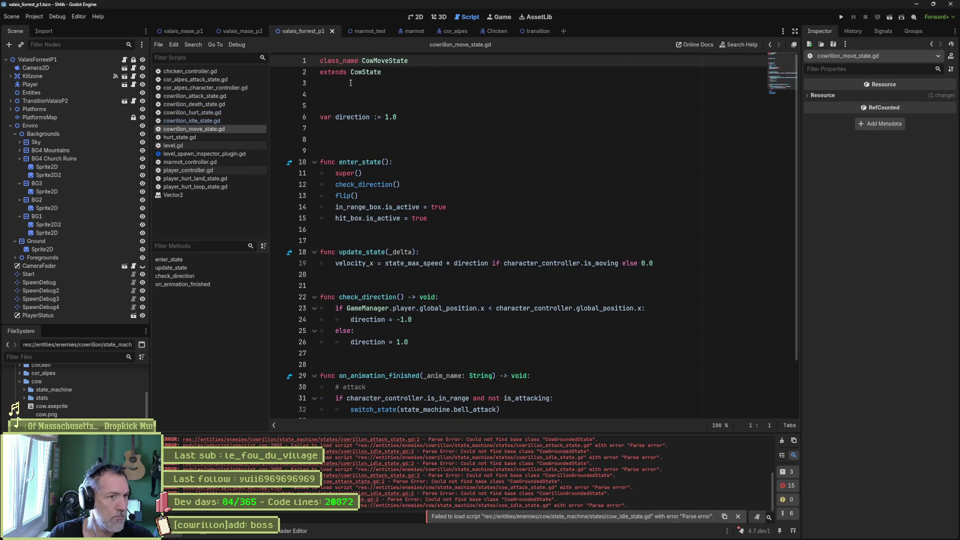
pyautogui.moveTo(362, 61)
pyautogui.mouseDown()
pyautogui.moveTo(374, 60)
pyautogui.moveTo(362, 72)
pyautogui.mouseUp()
pyautogui.hotkey('ctrl', 'v')
pyautogui.hotkey('ctrl', 'v')
pyautogui.hotkey('ctrl', 's')
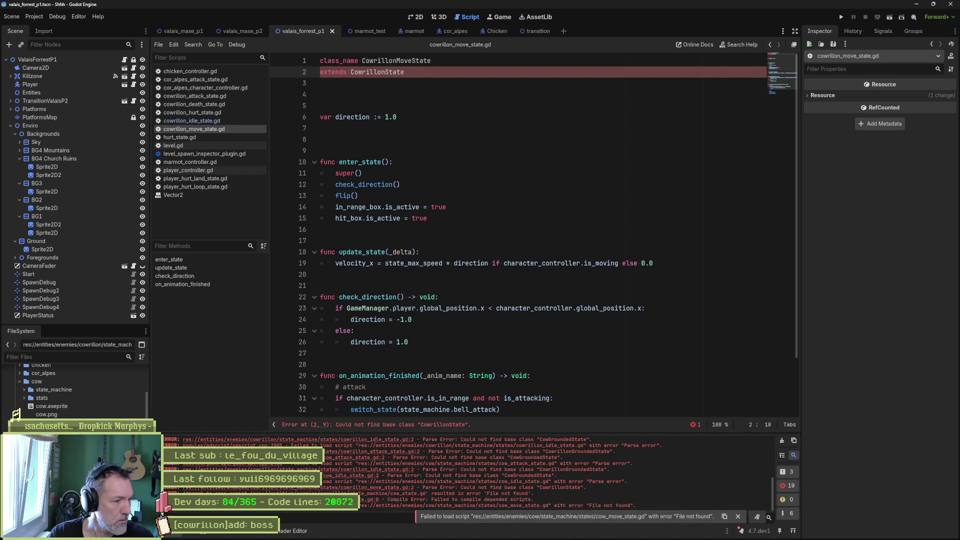
# Change the attack state's base class to CowrillonState, then strip the prefix to plain State
pyautogui.click(195, 96)
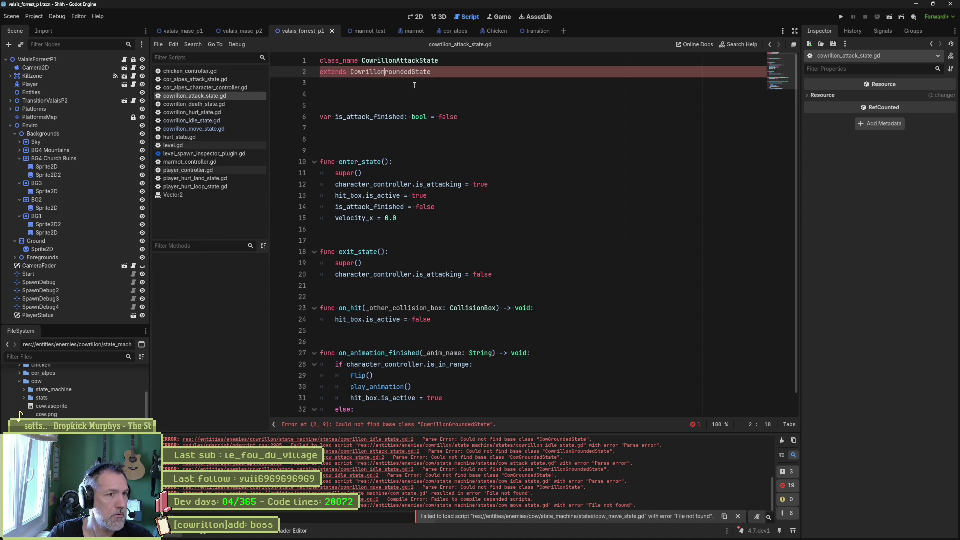
pyautogui.press('Delete')
pyautogui.press('Delete')
pyautogui.press('Delete')
pyautogui.press('Right')
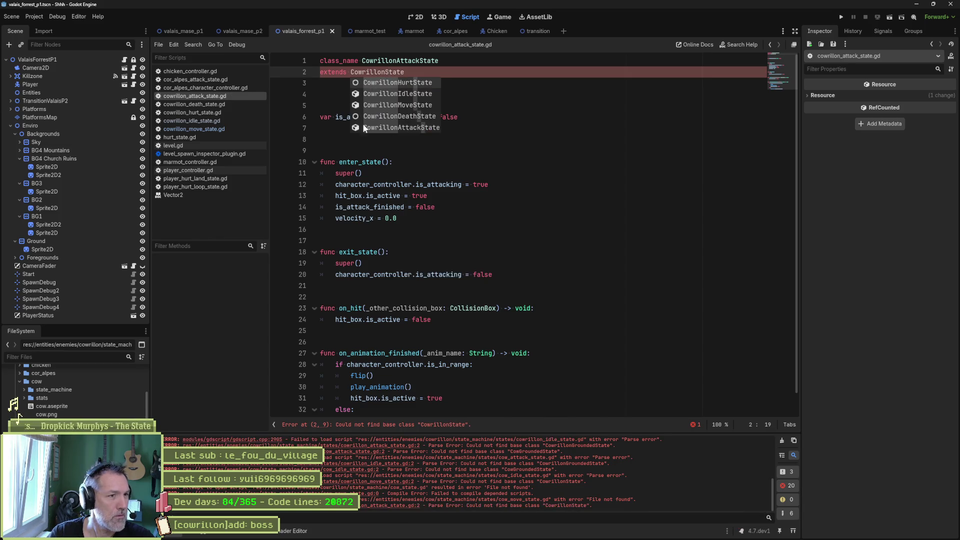
pyautogui.click(400, 151)
pyautogui.hotkey('ctrl', 's')
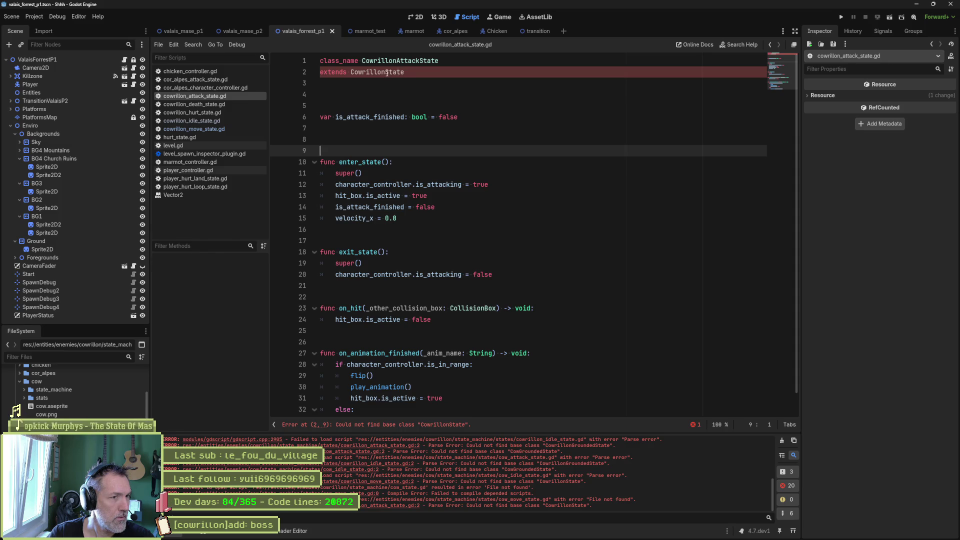
pyautogui.moveTo(383, 71); pyautogui.dragTo(351, 72)
pyautogui.press('BackSpace')
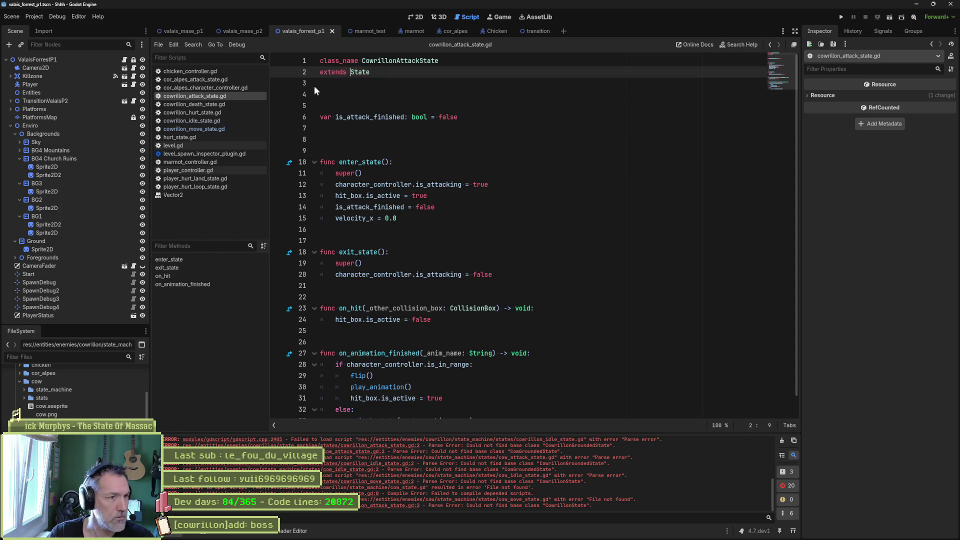
# Make the idle and move state scripts extend plain State and clear the Output log
pyautogui.click(194, 104)
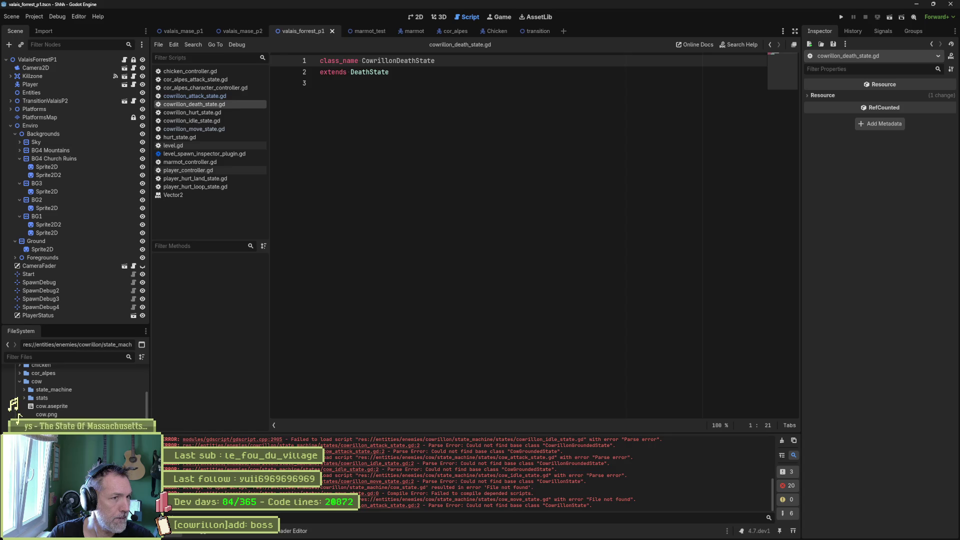
pyautogui.press('Down')
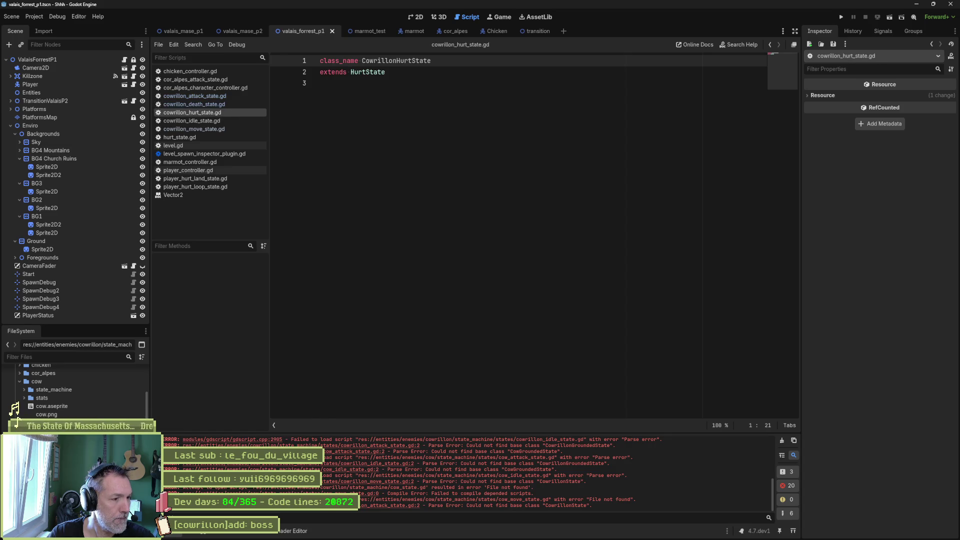
pyautogui.press('Down')
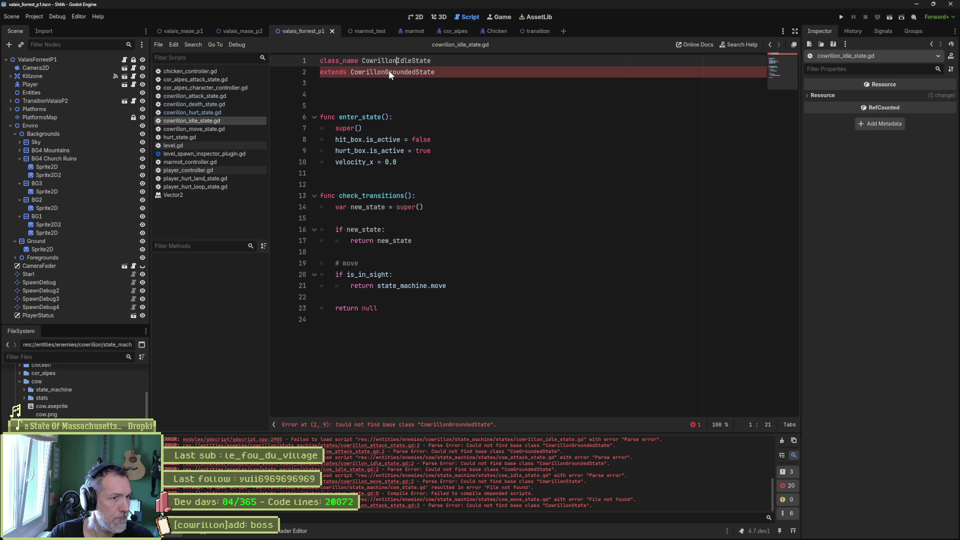
pyautogui.moveTo(416, 72); pyautogui.dragTo(351, 72)
pyautogui.press('BackSpace')
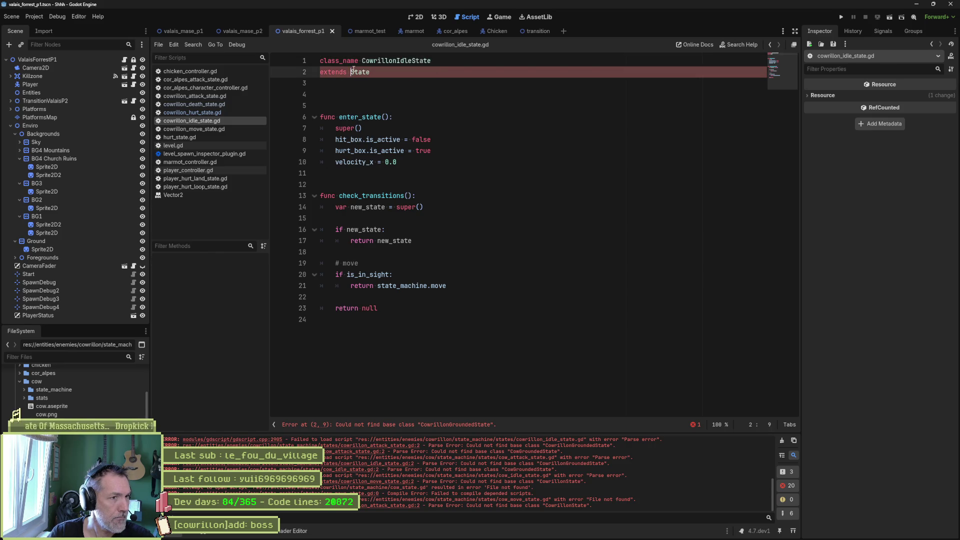
pyautogui.press('Down')
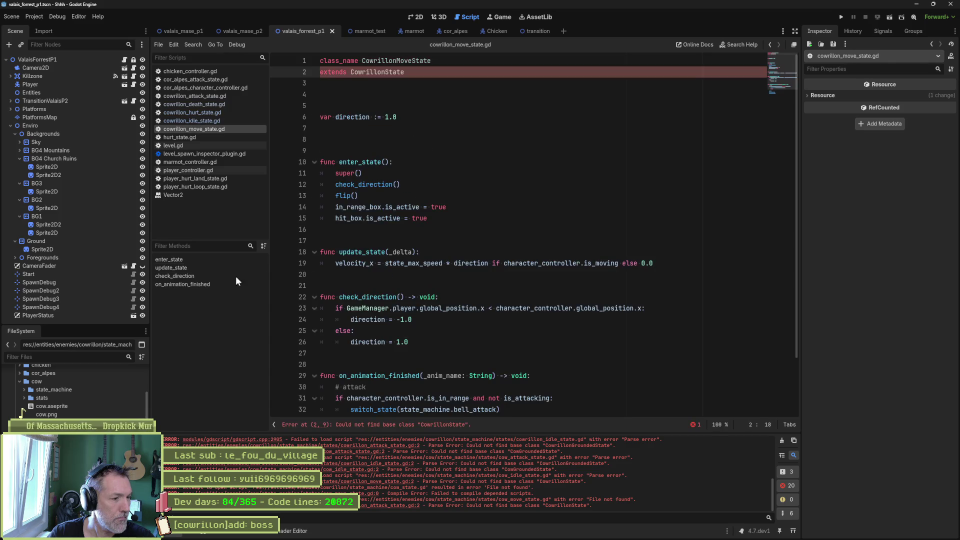
pyautogui.moveTo(350, 72); pyautogui.dragTo(385, 72)
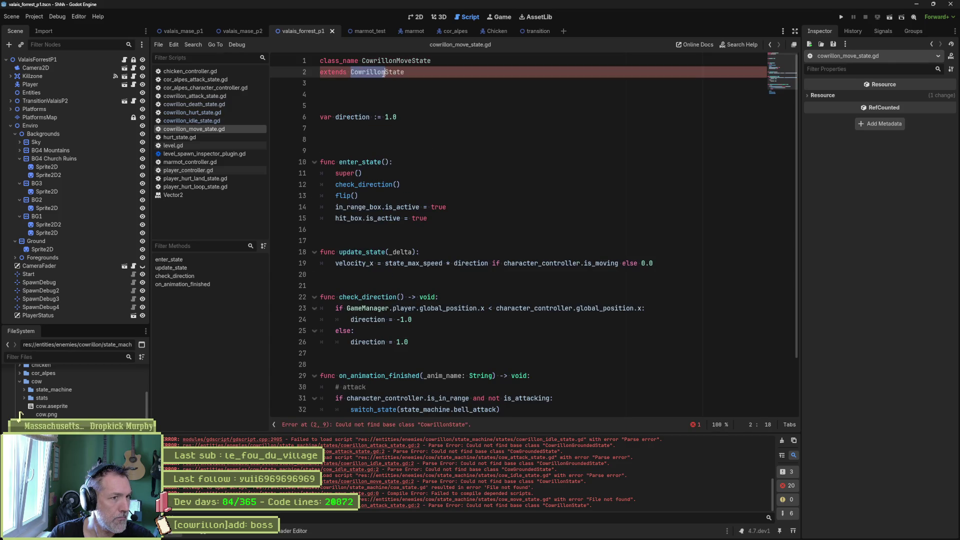
pyautogui.press('BackSpace')
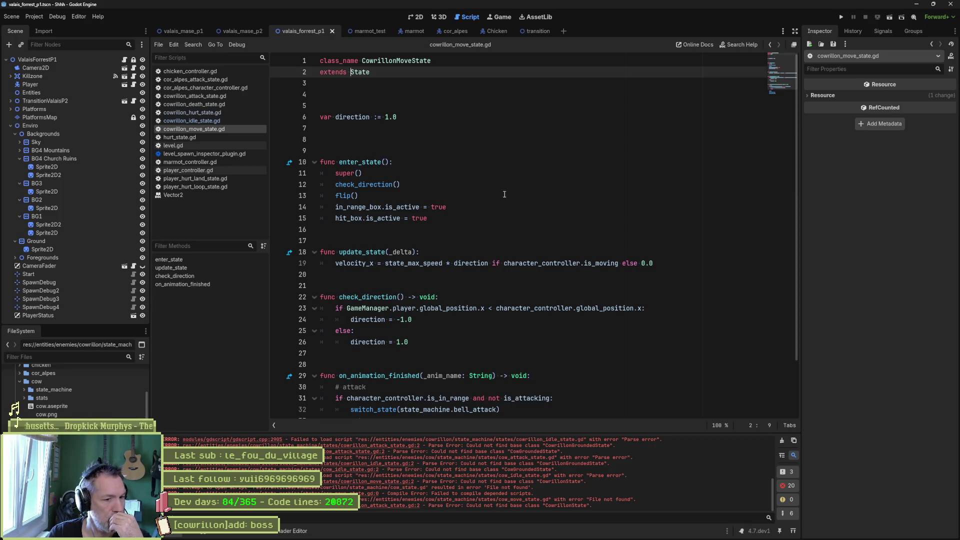
pyautogui.click(783, 442)
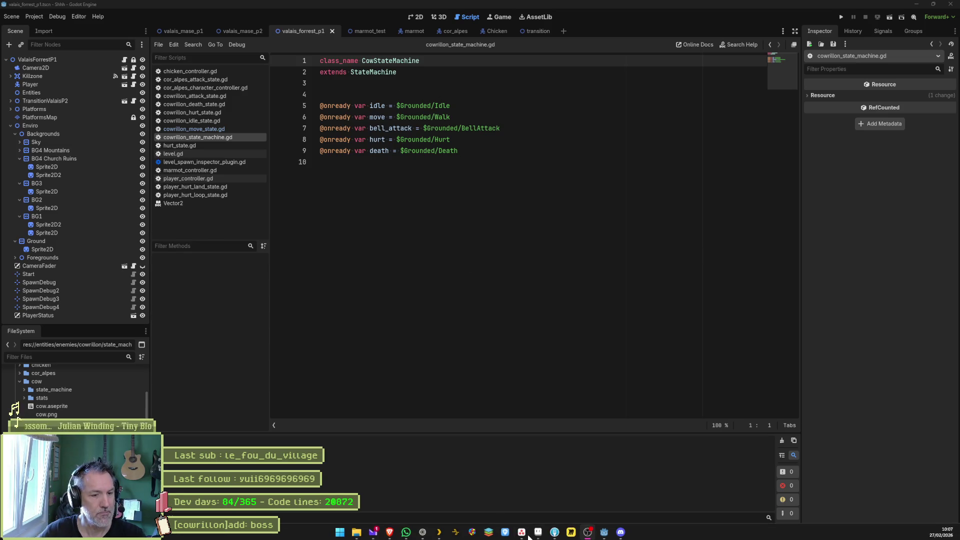
# Bring cowrillon.aseprite with the bull-skull drawing to the front in Aseprite
pyautogui.click(539, 532)
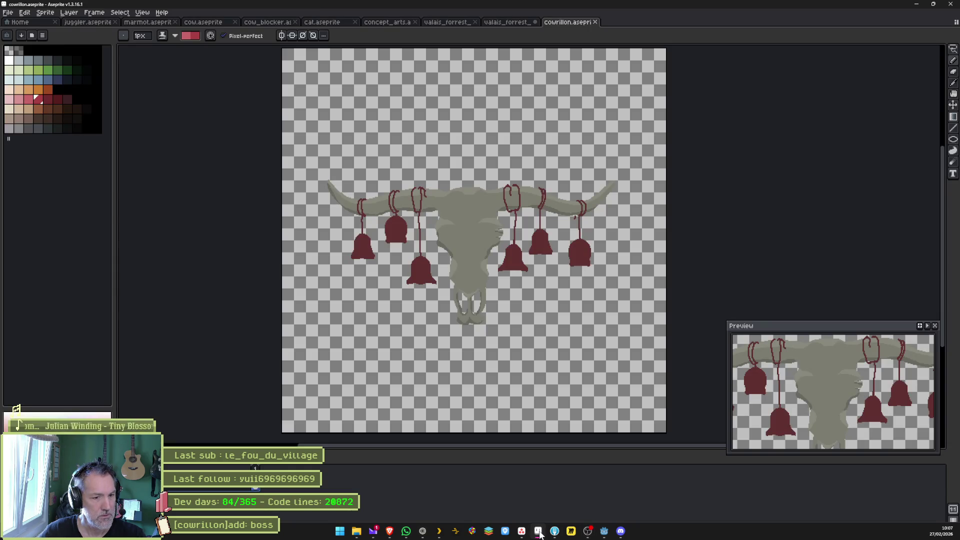
# Bring Godot back to the front and show the scene in the 2D editor
pyautogui.click(604, 531)
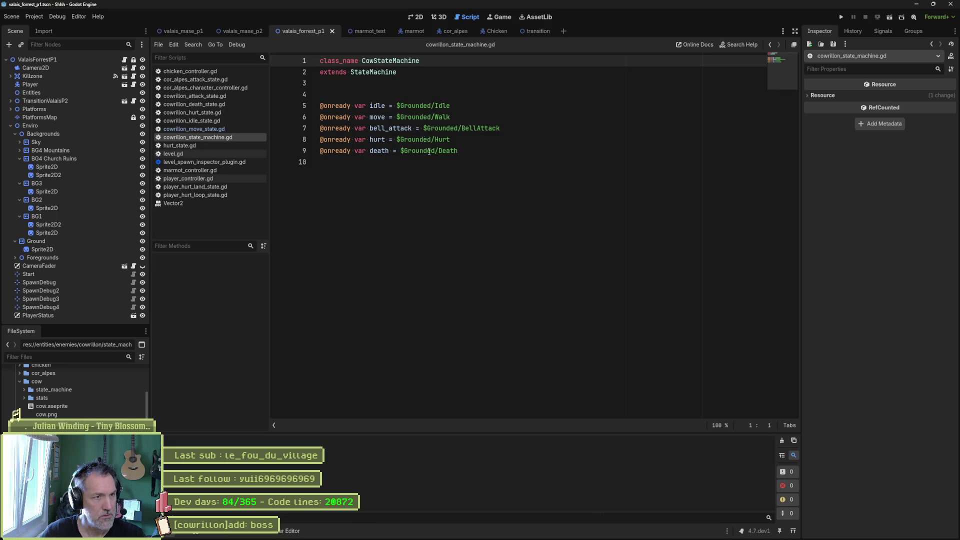
pyautogui.click(414, 17)
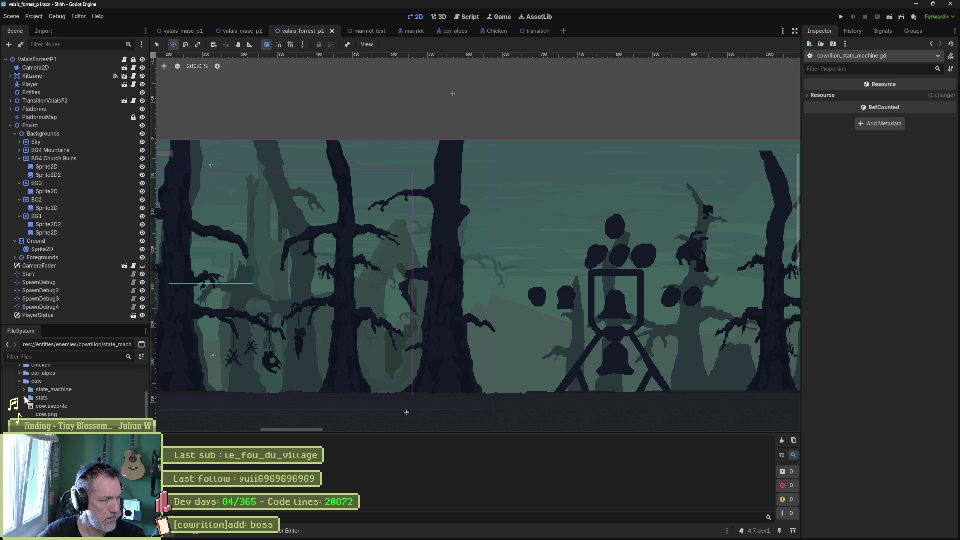
pyautogui.scroll(-2, 26, 393)
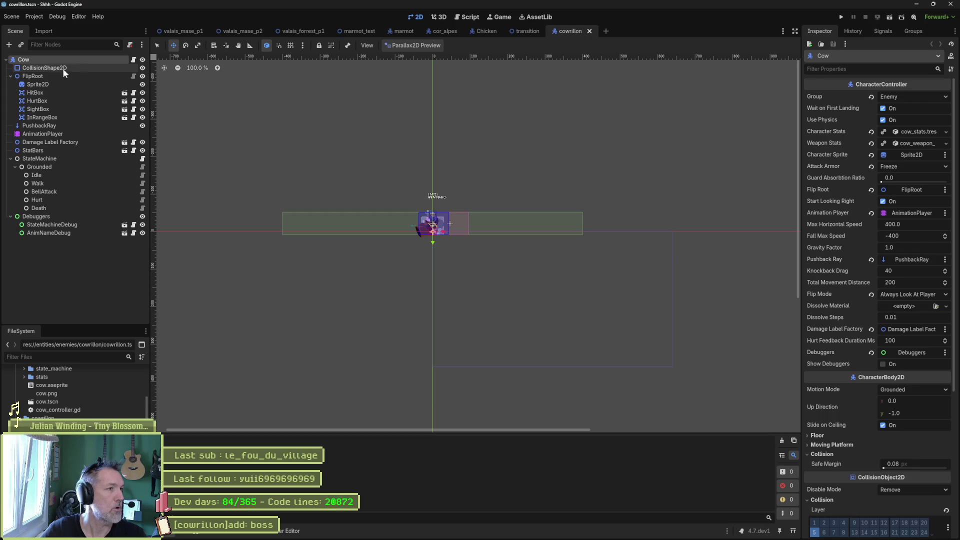
# Rename the root Cow node to Cowrillon
pyautogui.press('F2')
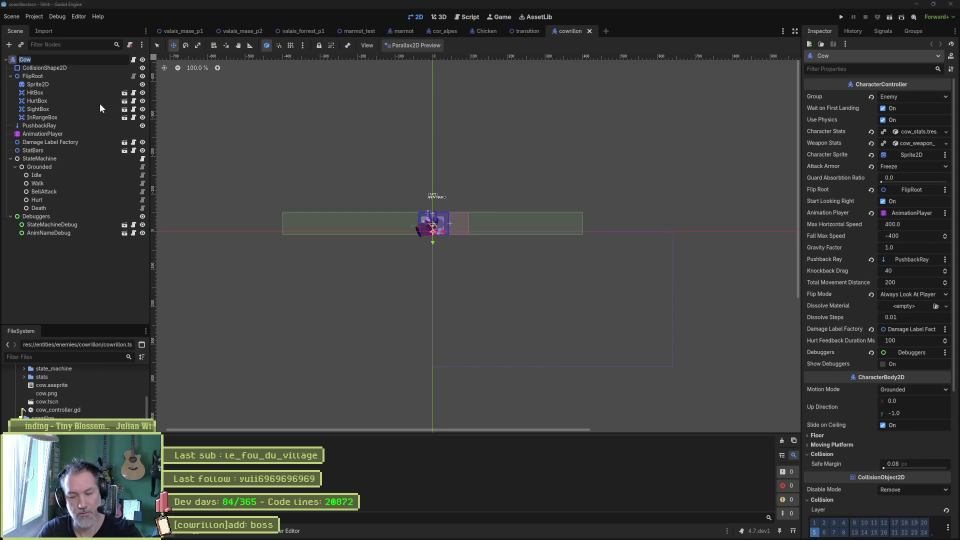
pyautogui.press('Escape')
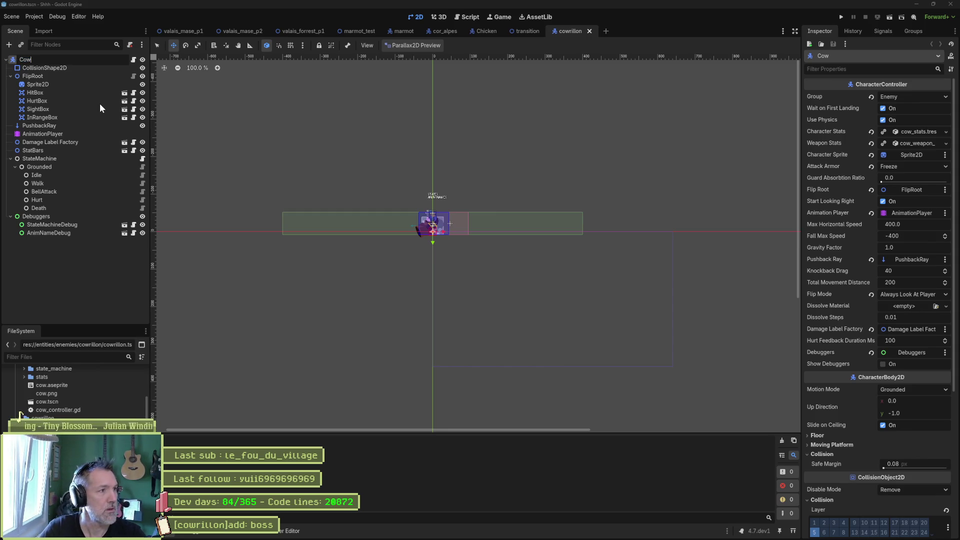
pyautogui.write('rillon')
pyautogui.press('Return')
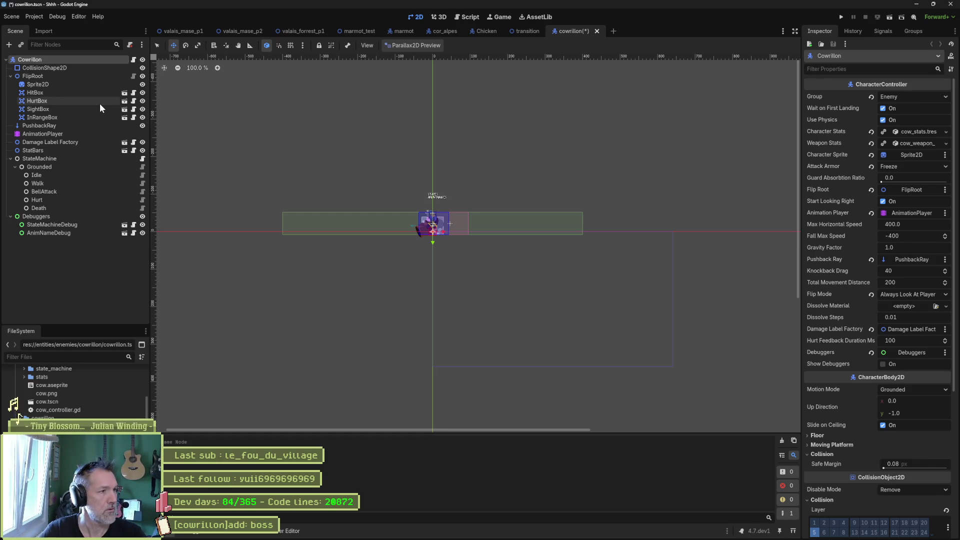
# Select the Sprite2D node and browse for a new Aseprite source file
pyautogui.press('Down')
pyautogui.press('Down')
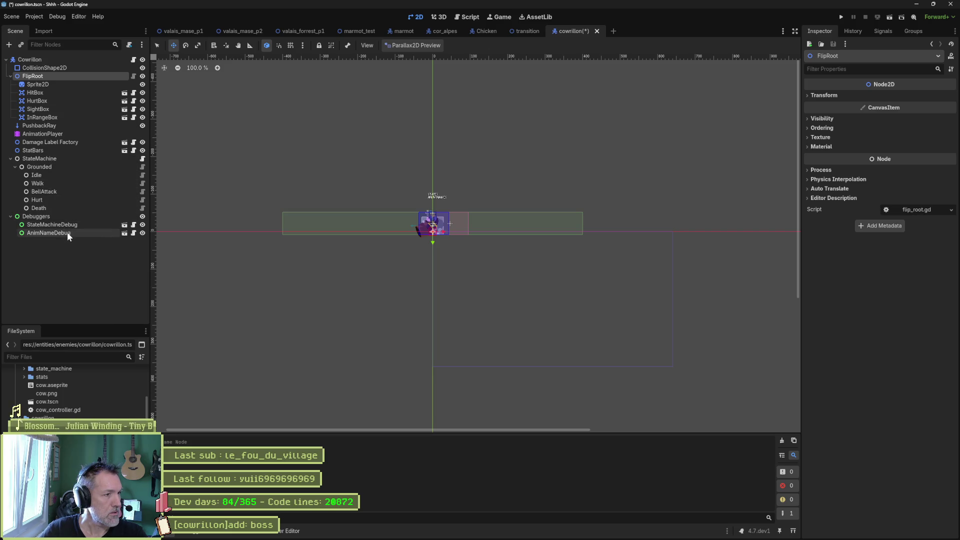
pyautogui.click(85, 85)
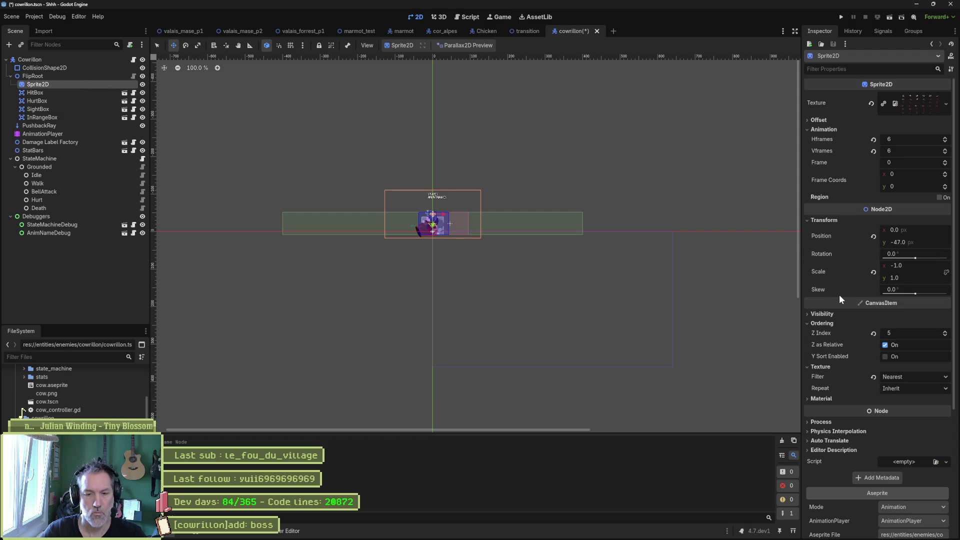
pyautogui.scroll(-5, 860, 332)
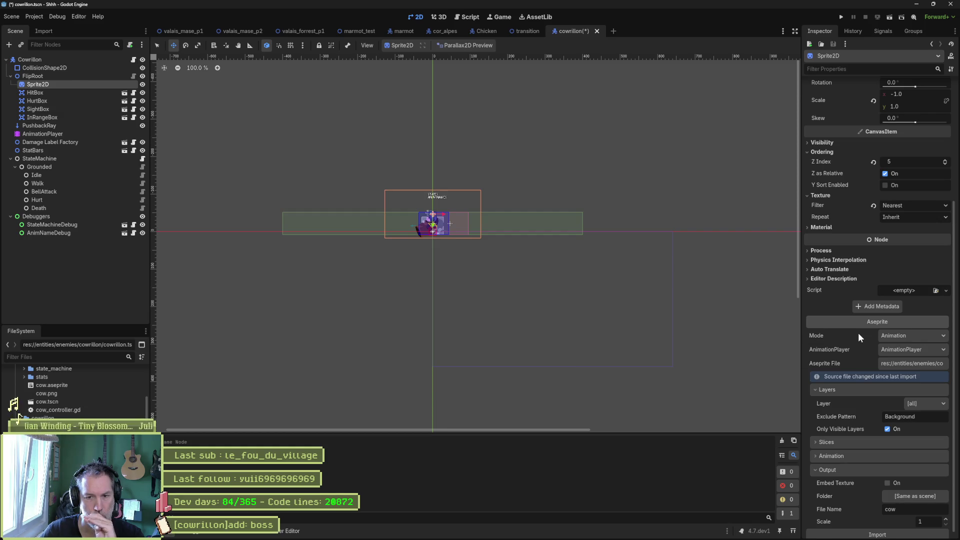
pyautogui.scroll(-1, 890, 354)
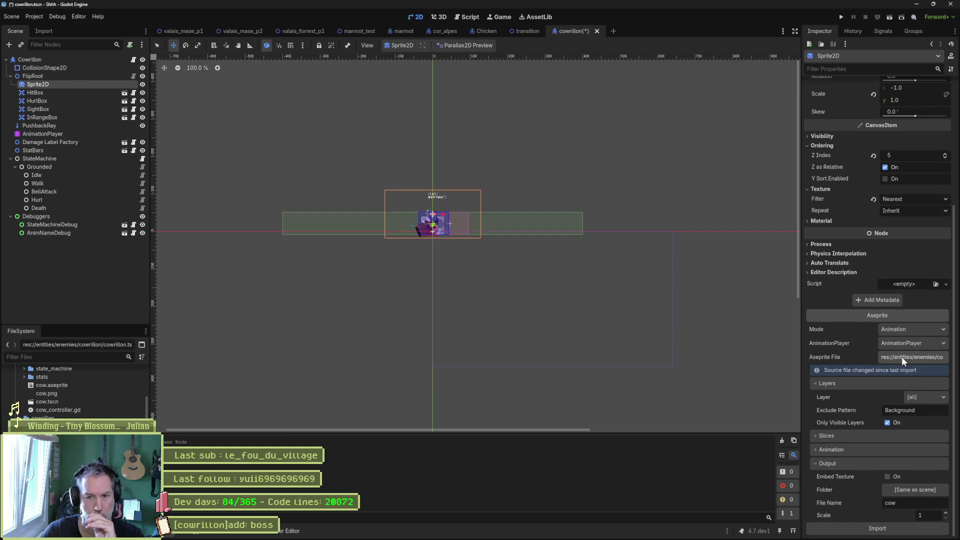
pyautogui.click(902, 356)
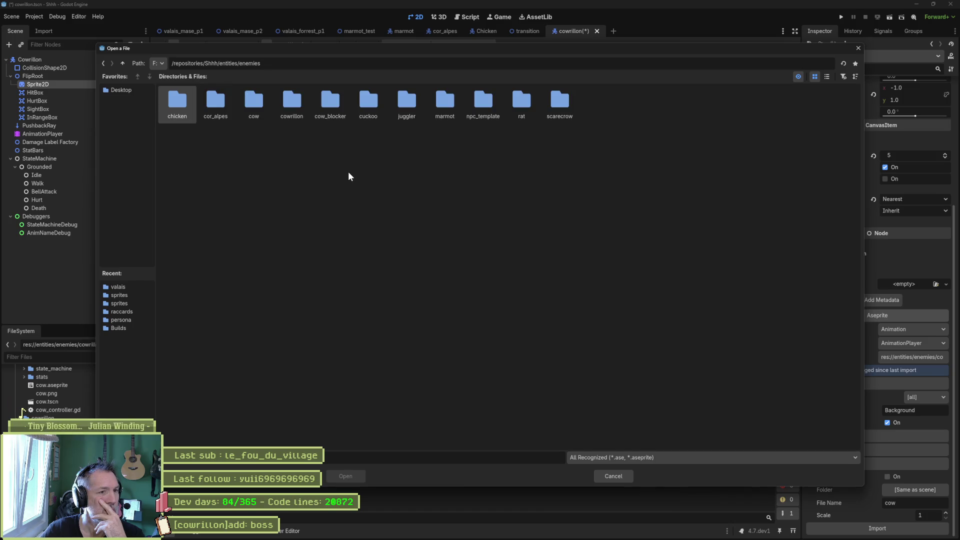
# Set cowrillon/cowrillon.aseprite as the sprite's source file and reimport it
pyautogui.doubleClick(291, 104)
pyautogui.doubleClick(256, 129)
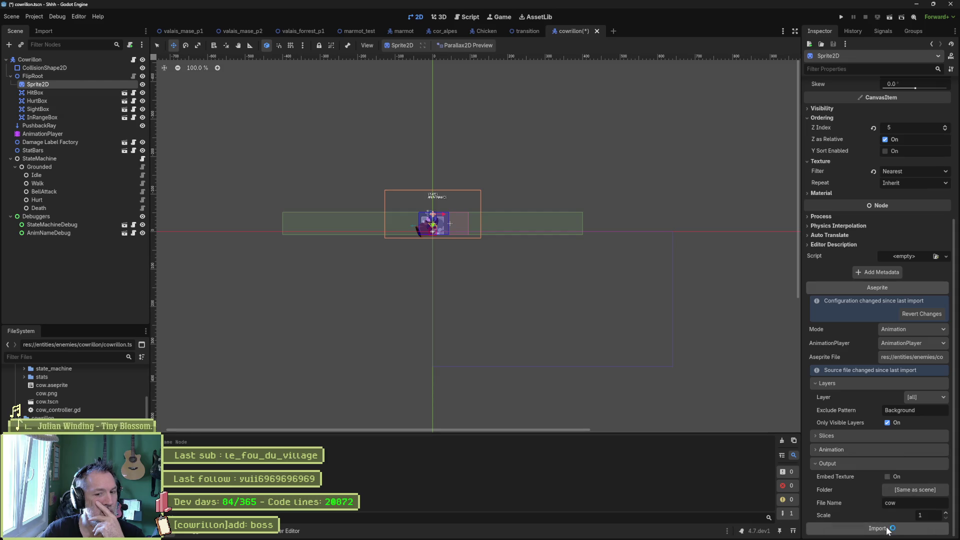
pyautogui.click(886, 529)
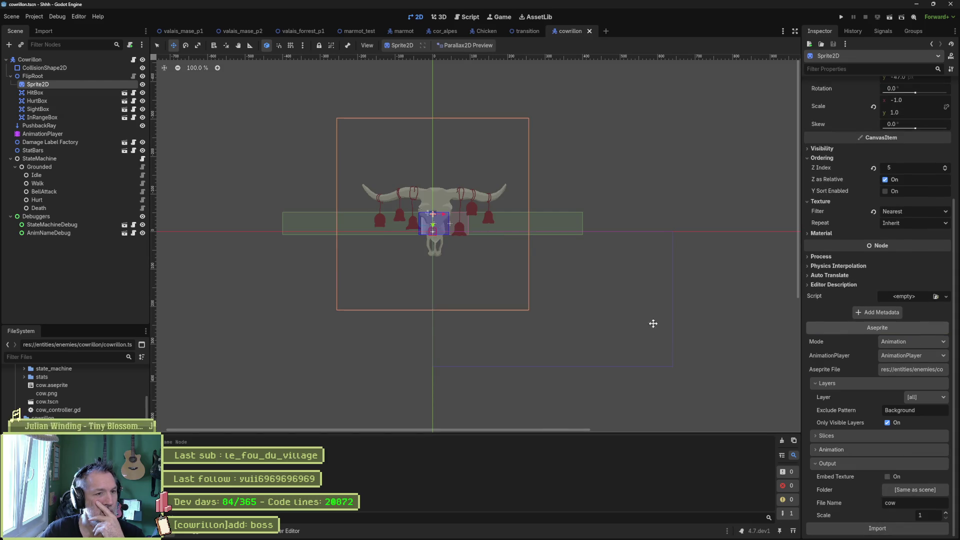
# Revert SightBox's position and scale to defaults, then select HurtBox to view its settings
pyautogui.scroll(2, 390, 205)
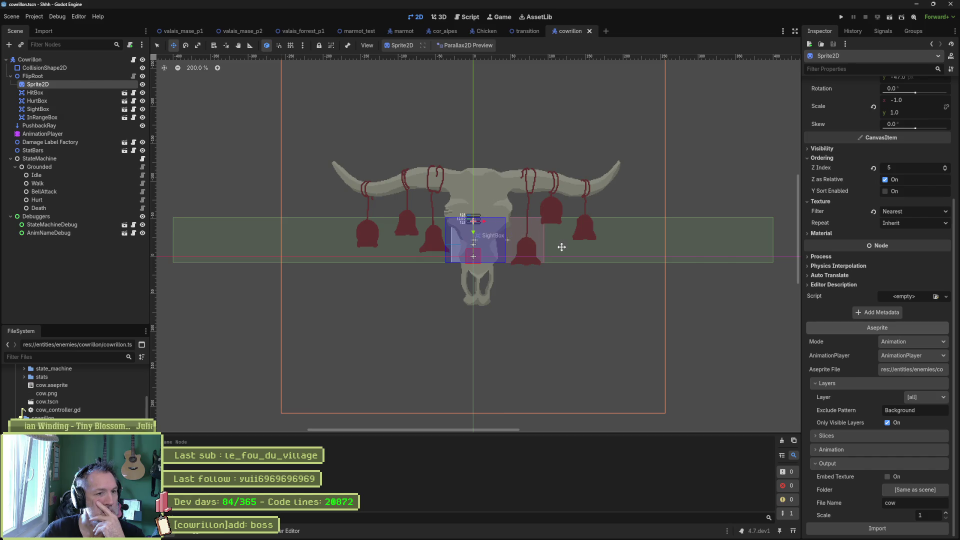
pyautogui.click(56, 107)
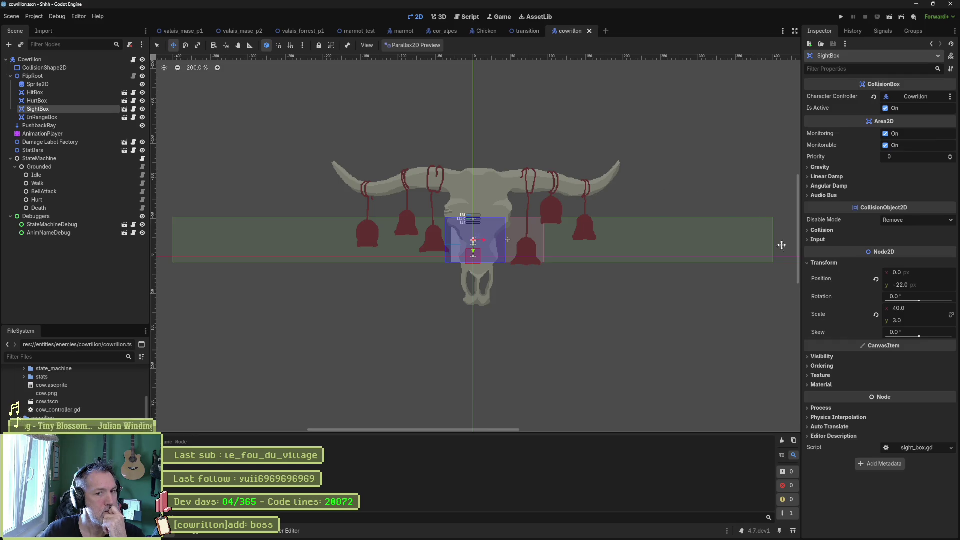
pyautogui.click(877, 279)
pyautogui.click(876, 314)
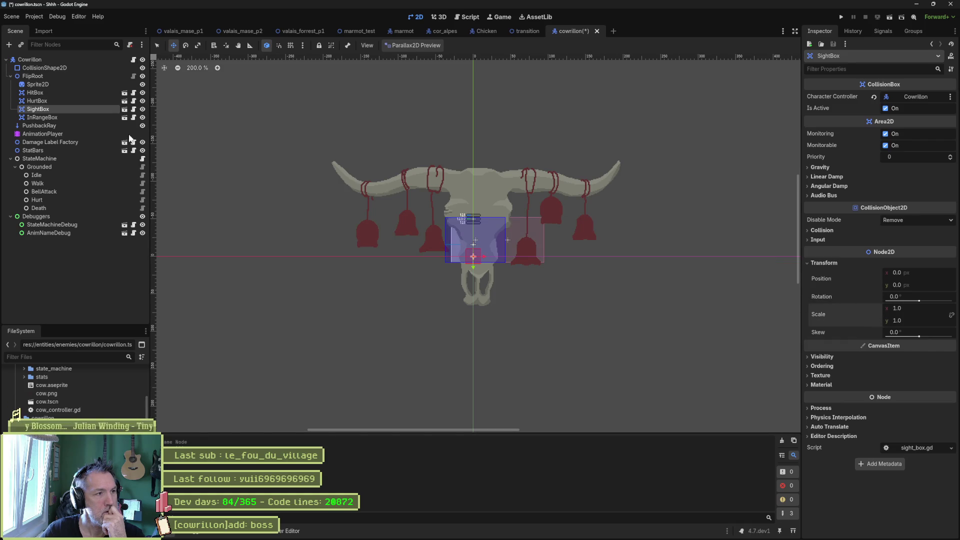
pyautogui.click(85, 102)
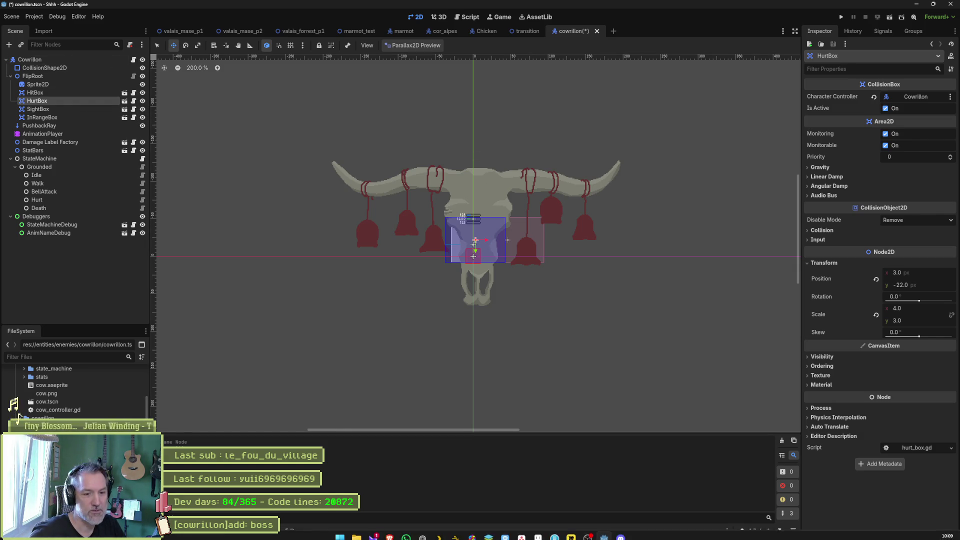
pyautogui.click(539, 531)
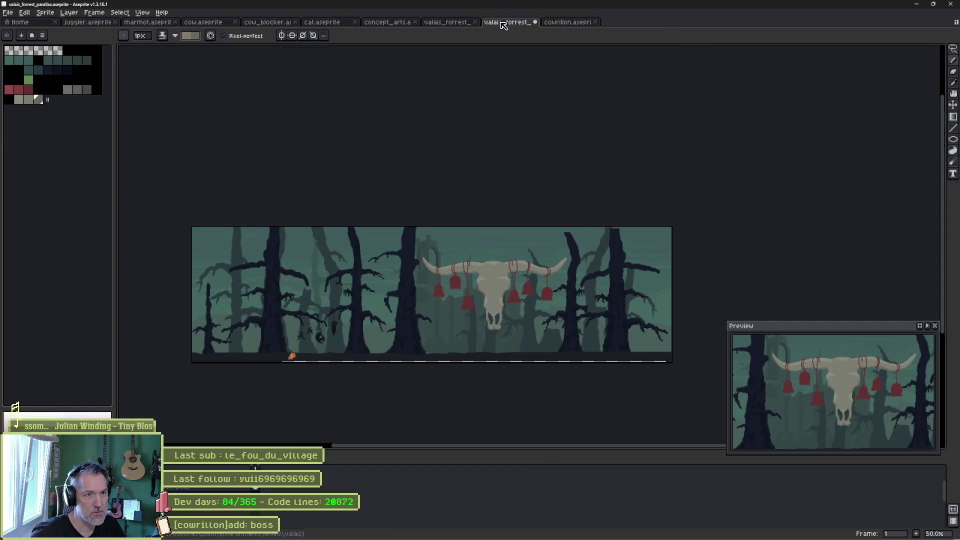
# In the valais forest document, hide the skull-and-red-bells layer
pyautogui.click(502, 22)
pyautogui.scroll(1, 333, 247)
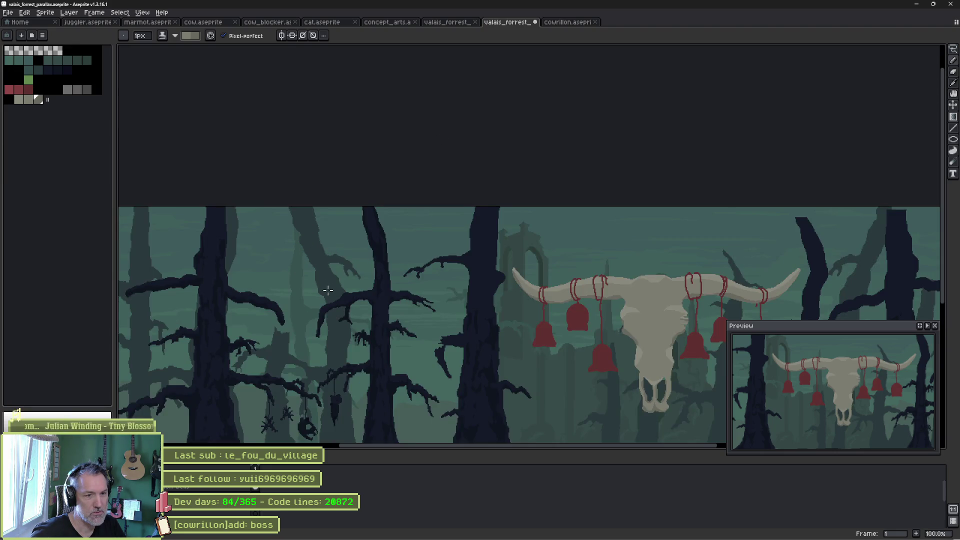
pyautogui.moveTo(333, 247); pyautogui.dragTo(357, 228)
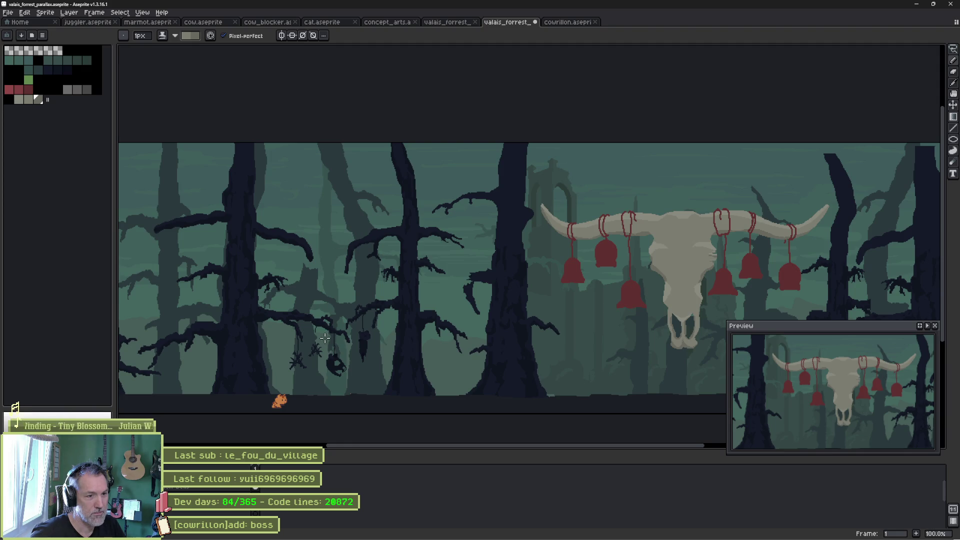
pyautogui.scroll(3, 366, 348)
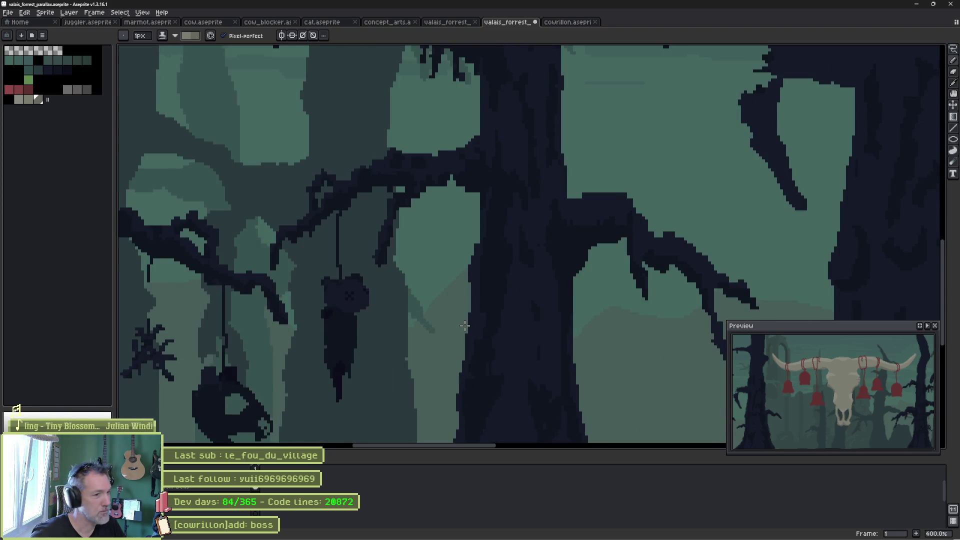
pyautogui.scroll(-1, 460, 300)
pyautogui.scroll(-1, 460, 300)
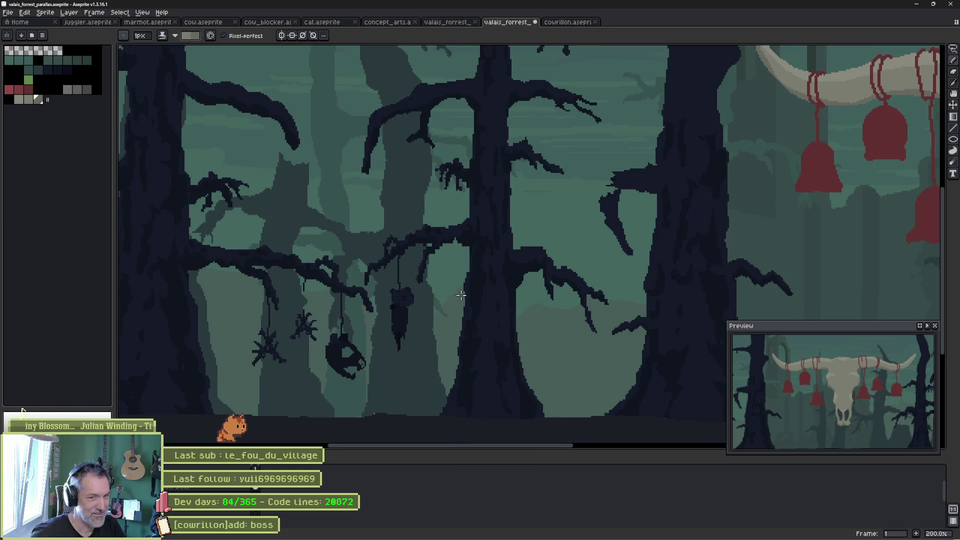
pyautogui.moveTo(591, 258); pyautogui.dragTo(268, 266)
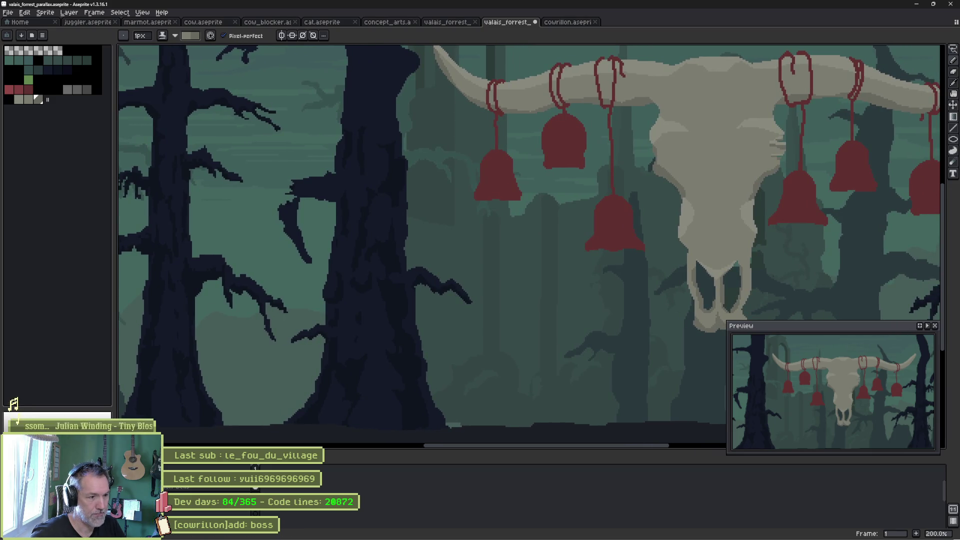
pyautogui.click(9, 488)
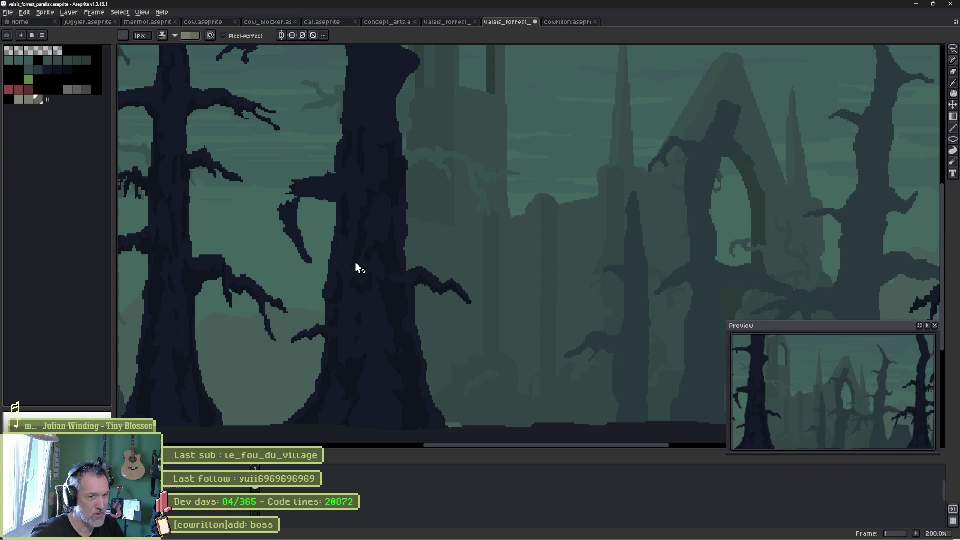
# Eyedrop the dark navy colour and add pixels to the hanging shape's notch and top
pyautogui.scroll(-1, 381, 253)
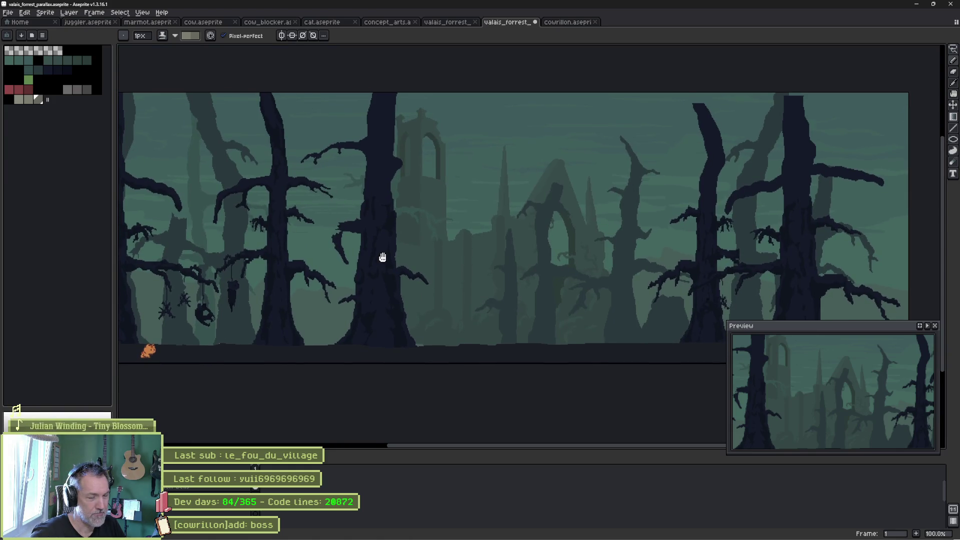
pyautogui.moveTo(381, 256); pyautogui.dragTo(416, 286)
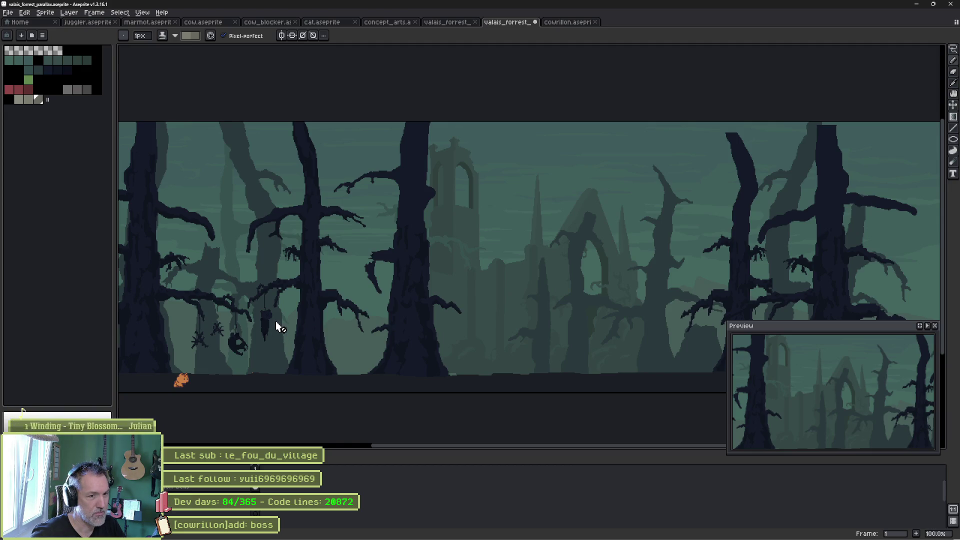
pyautogui.scroll(1, 255, 327)
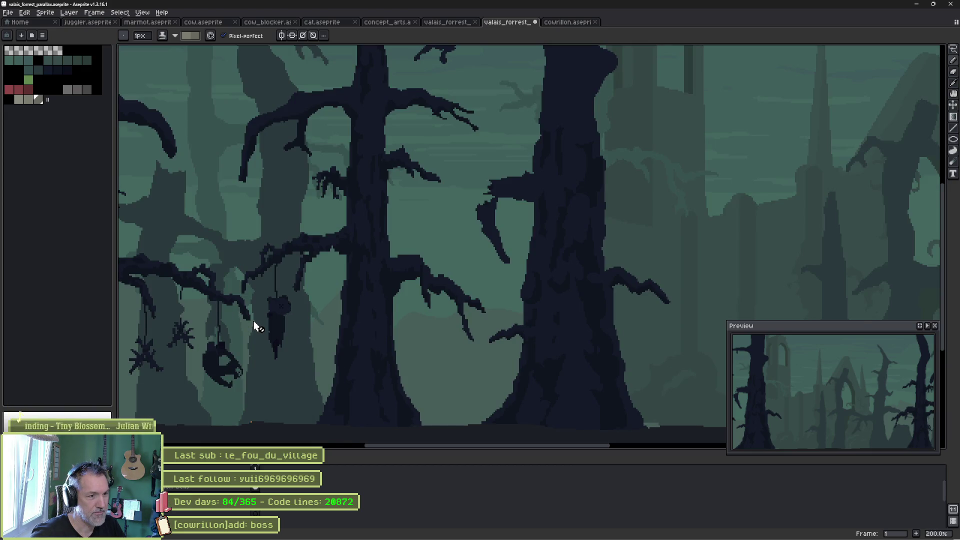
pyautogui.scroll(2, 268, 302)
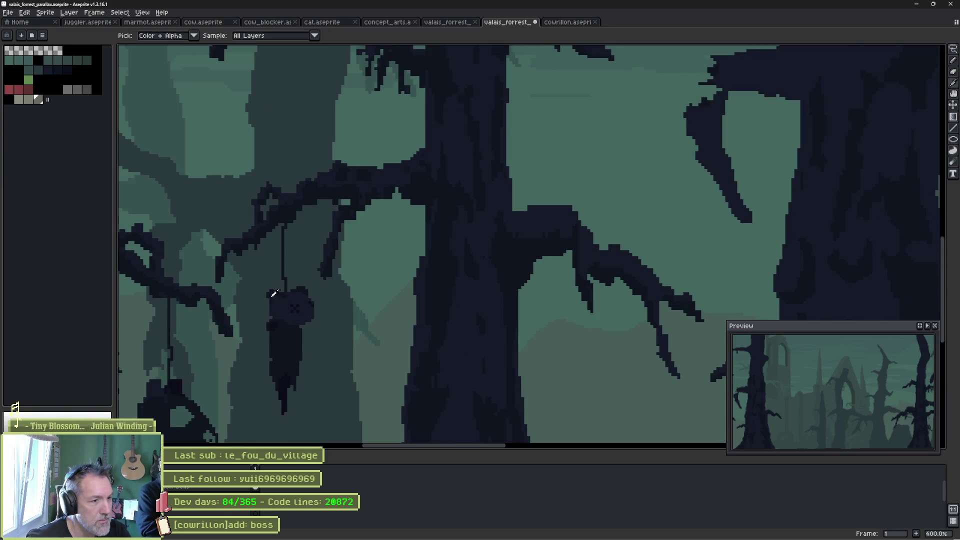
pyautogui.scroll(5, 267, 295)
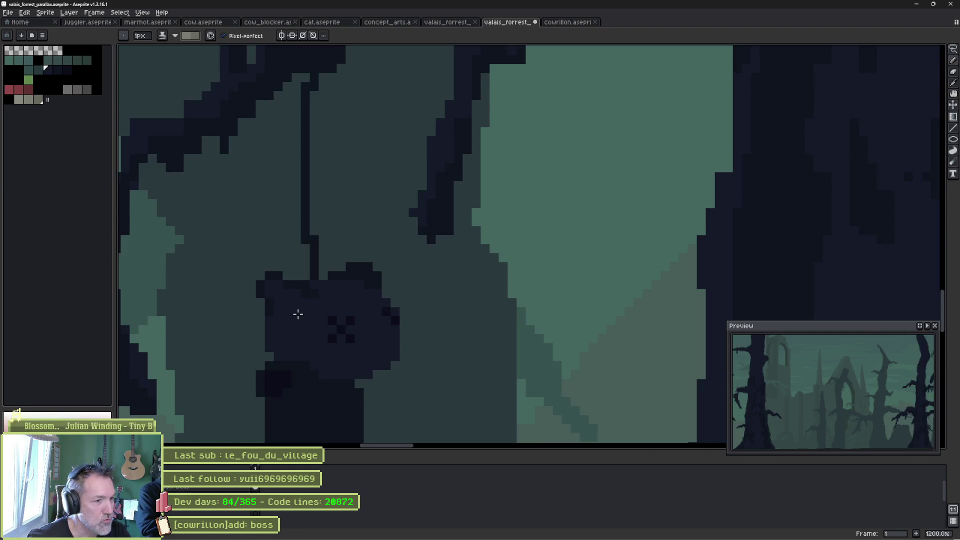
pyautogui.keyDown('alt'); pyautogui.click(275, 275); pyautogui.keyUp('alt')
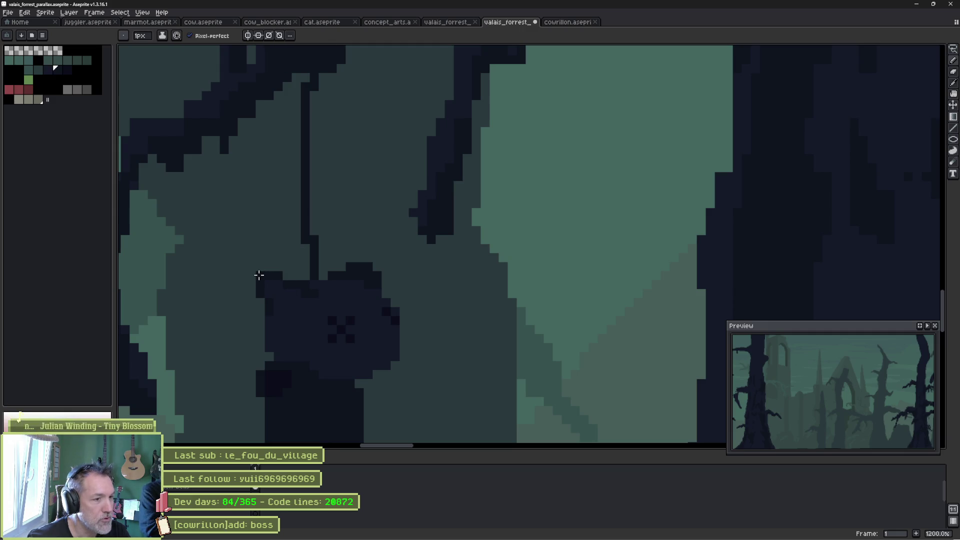
pyautogui.click(259, 276)
pyautogui.click(351, 259)
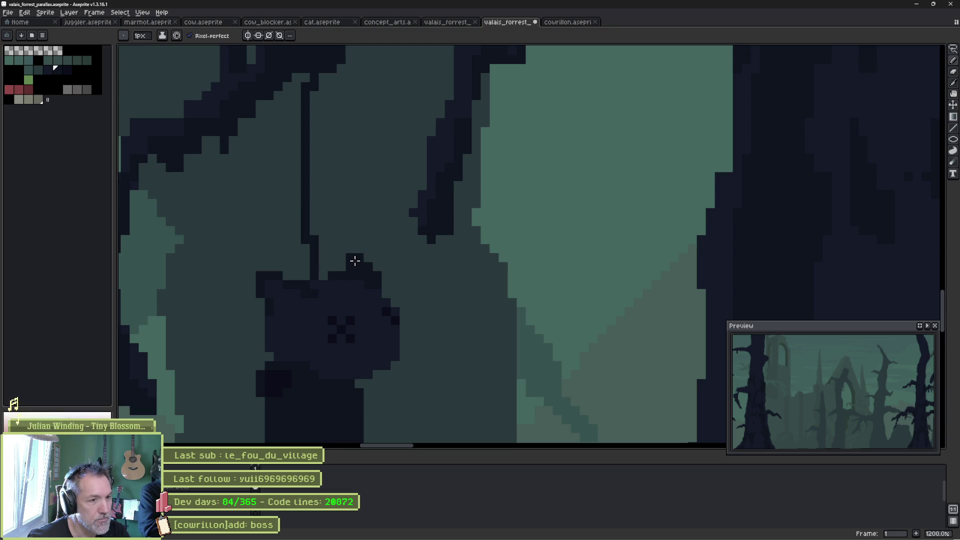
pyautogui.scroll(-3, 299, 344)
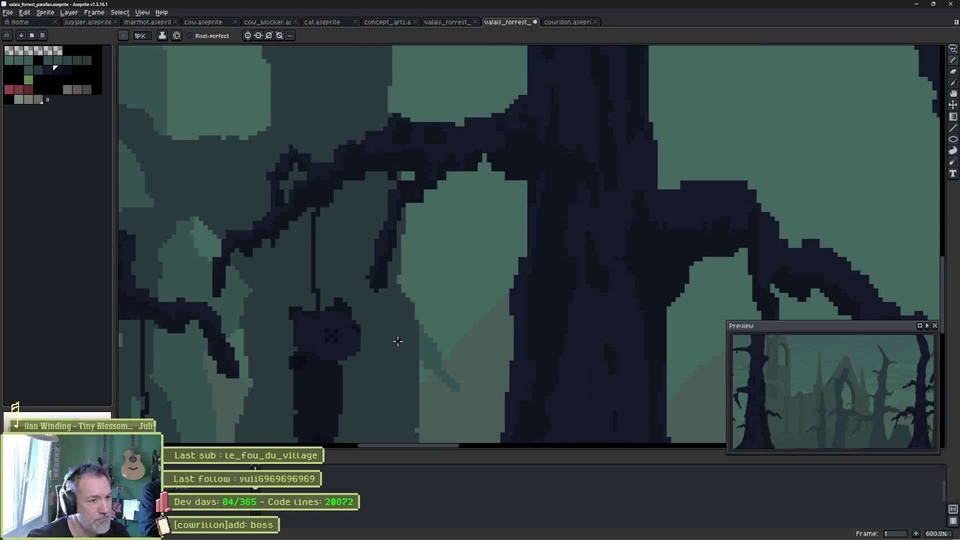
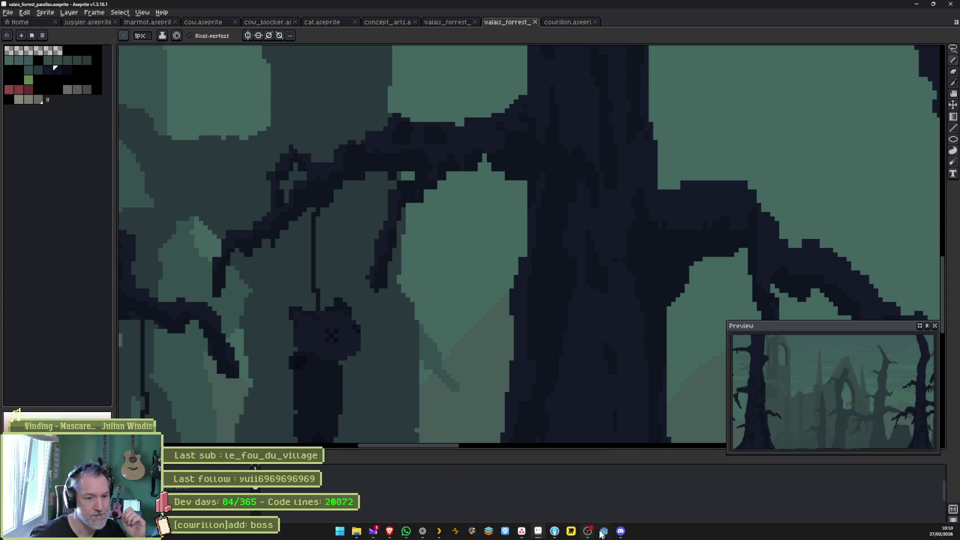
# Open the valais_forrest_p1 forest scene in Godot and pan the view to the player
pyautogui.click(604, 532)
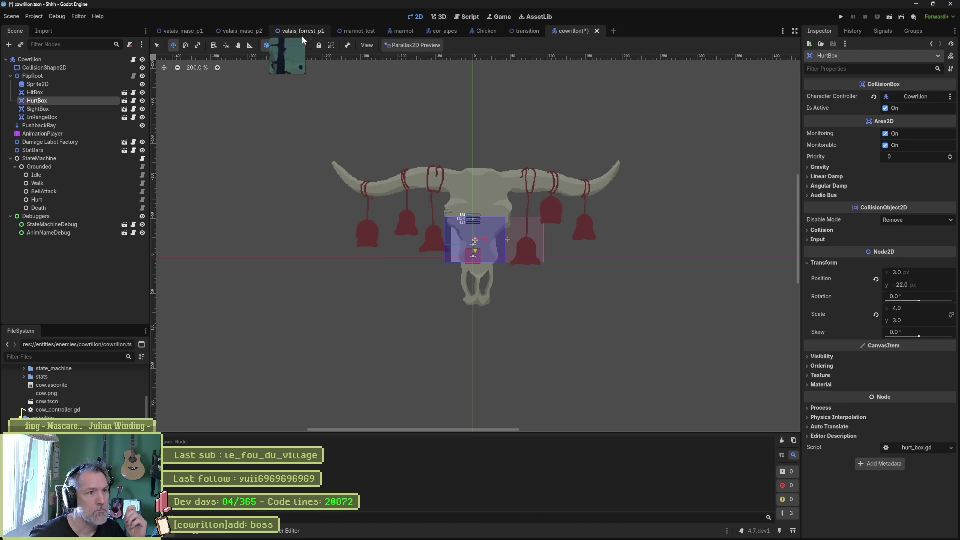
pyautogui.click(300, 32)
pyautogui.moveTo(314, 256); pyautogui.dragTo(391, 253)
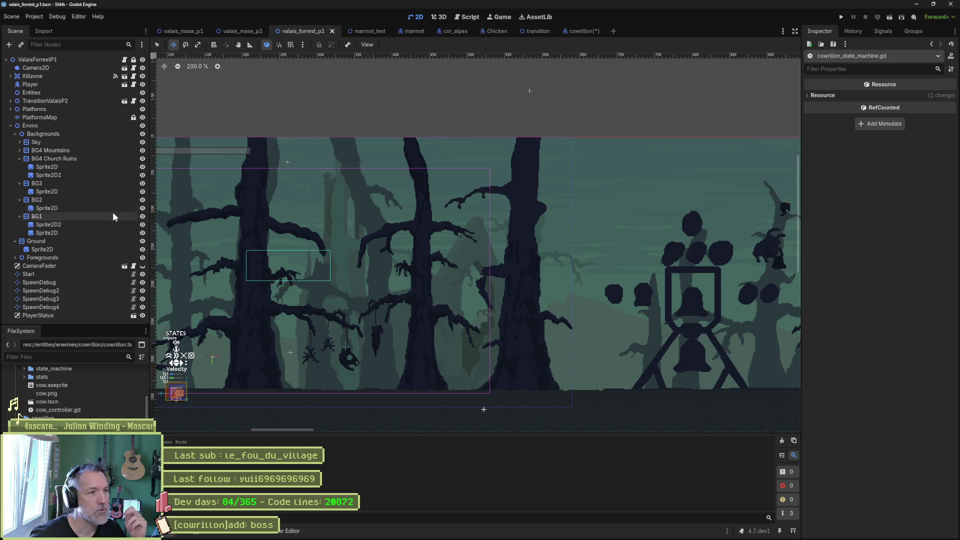
# Select BG3's Sprite2D and turn on a Parallax2D Preview mode
pyautogui.click(83, 191)
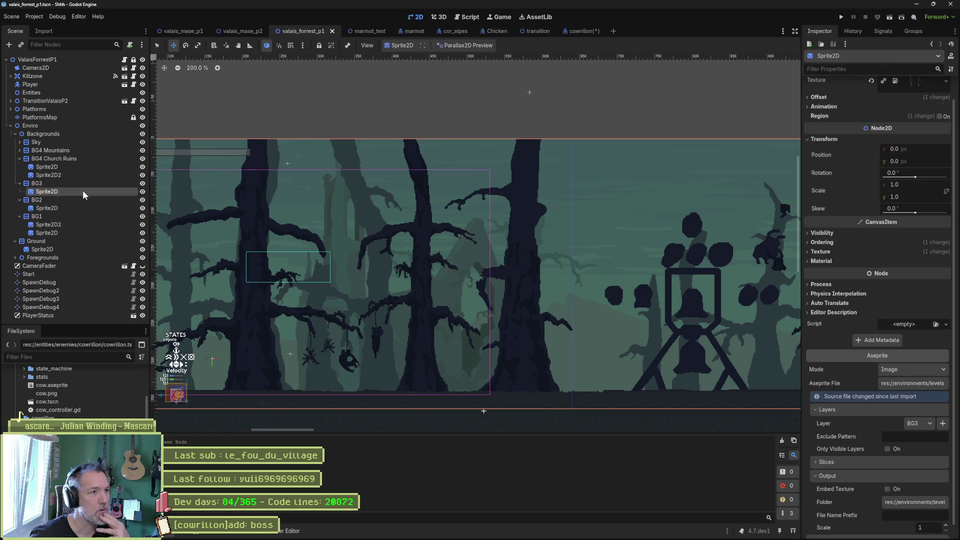
pyautogui.click(462, 46)
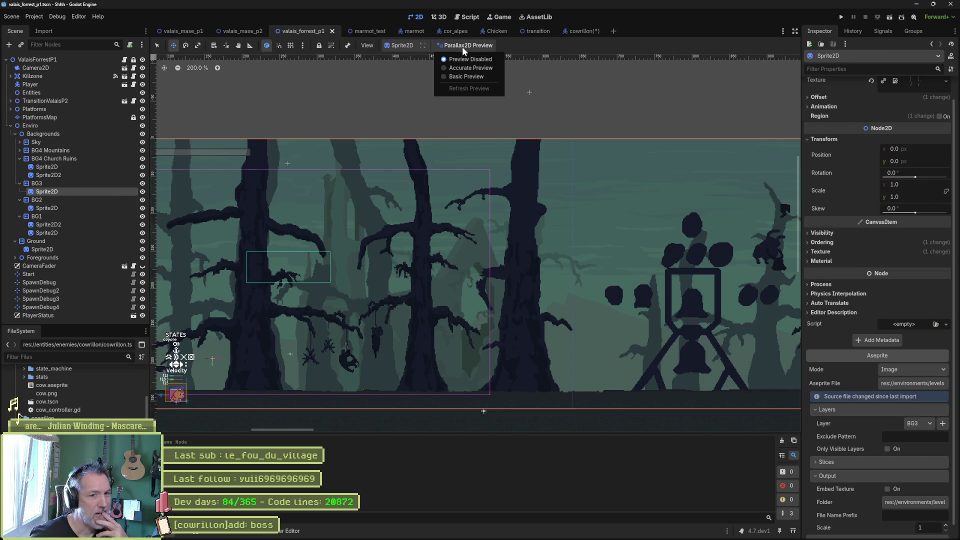
pyautogui.click(476, 74)
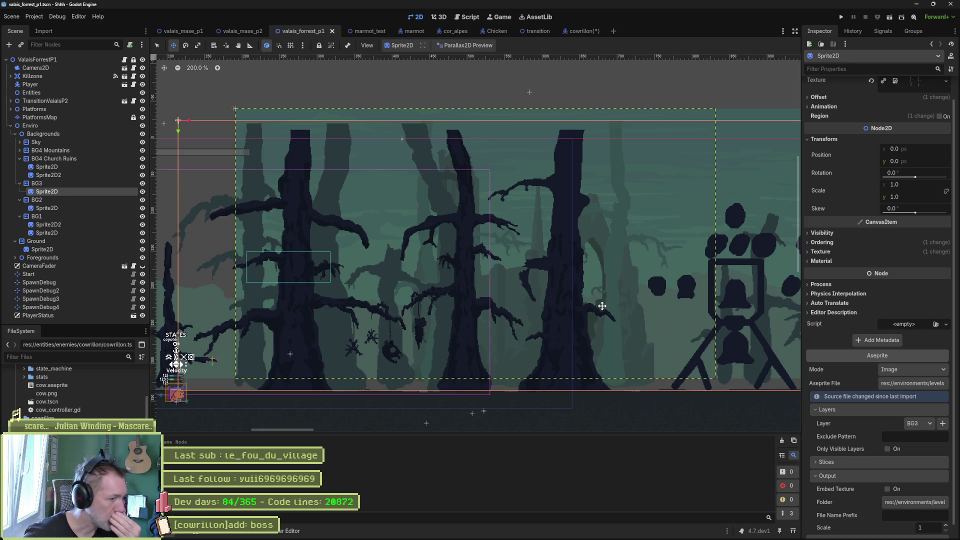
# Pan and zoom across the level to the church bell structure, then switch to Aseprite
pyautogui.moveTo(382, 300)
pyautogui.mouseDown()
pyautogui.moveTo(547, 277)
pyautogui.moveTo(332, 283)
pyautogui.mouseUp()
pyautogui.scroll(1, 548, 277)
pyautogui.moveTo(700, 272); pyautogui.dragTo(375, 266)
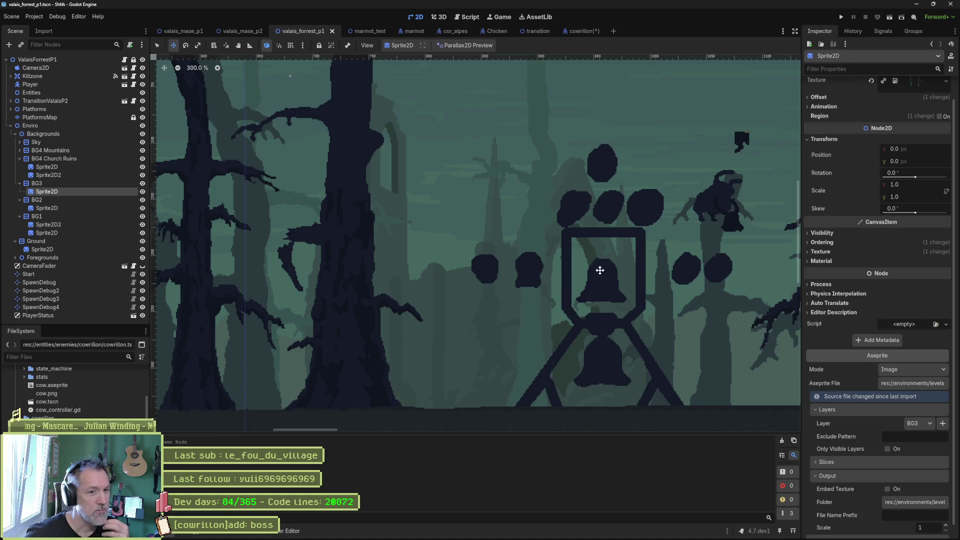
pyautogui.hscroll(5, 642, 293)
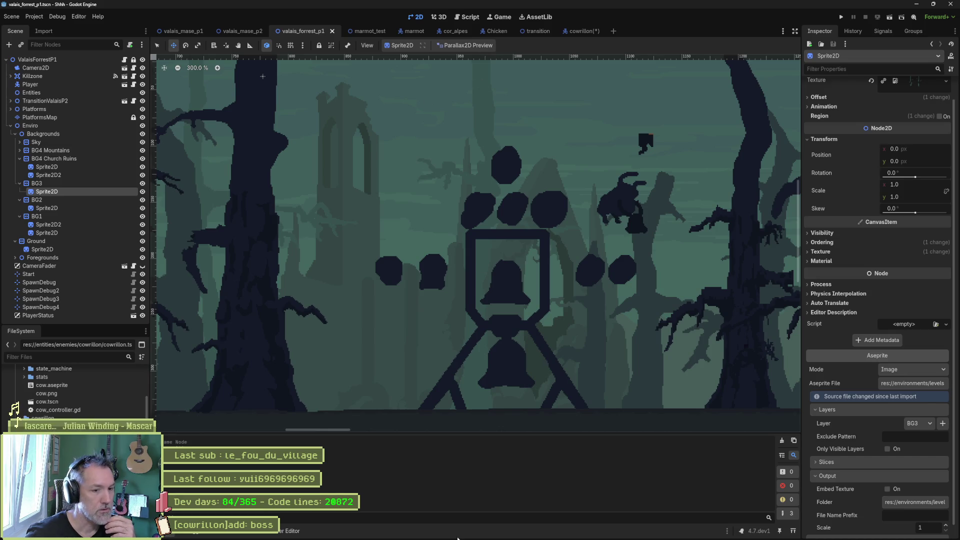
pyautogui.click(521, 531)
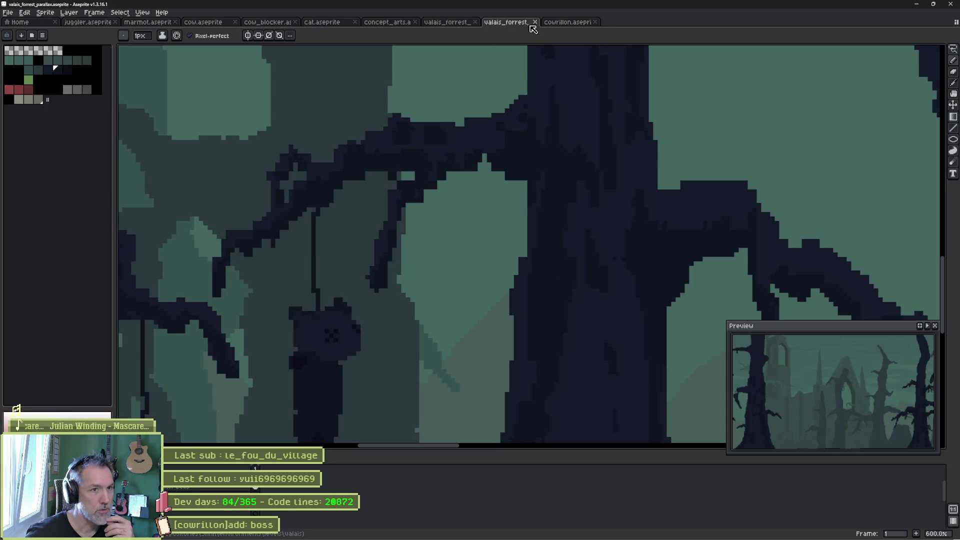
# Zoom the forest parallax canvas out to 200% and pan to the bell skull, then return to Godot
pyautogui.scroll(-3, 553, 140)
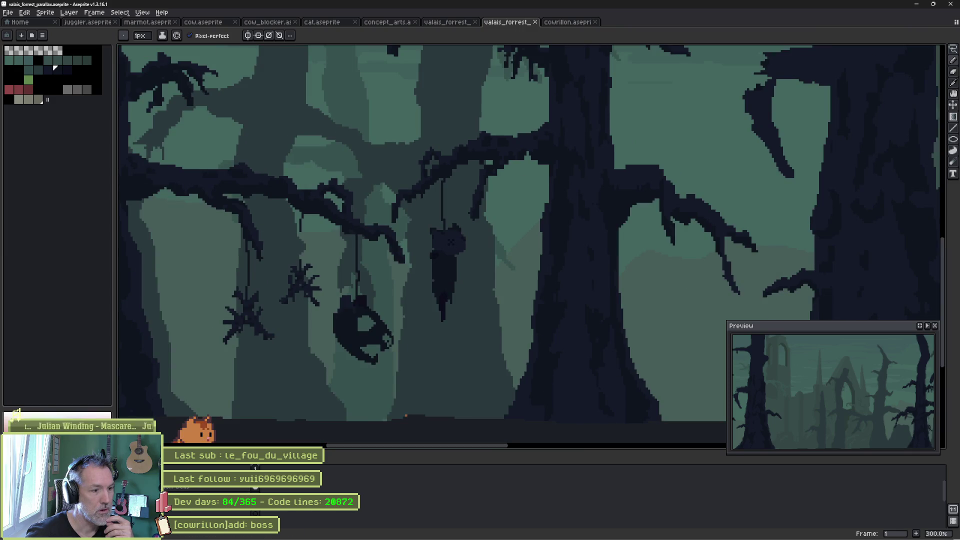
pyautogui.scroll(-1, 569, 211)
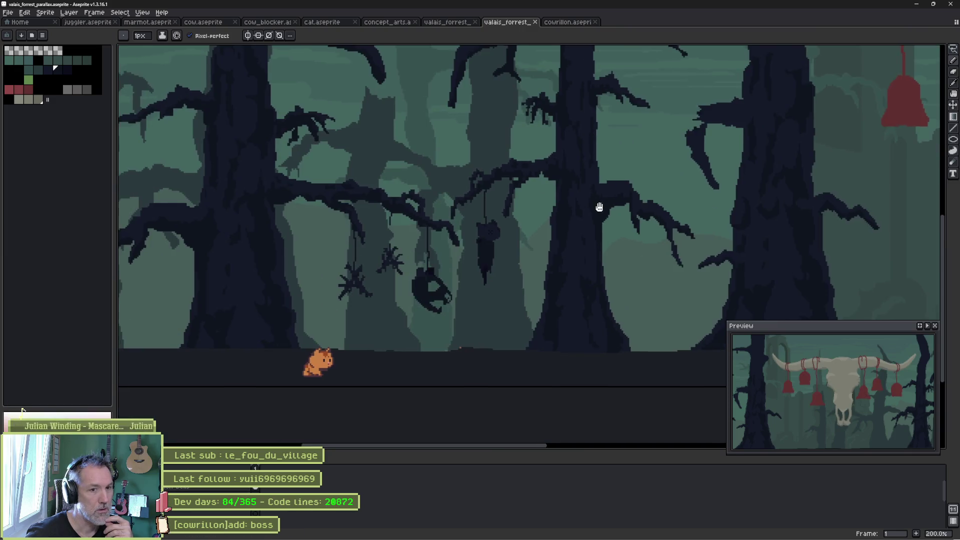
pyautogui.moveTo(600, 207)
pyautogui.mouseDown()
pyautogui.moveTo(450, 299)
pyautogui.moveTo(403, 269)
pyautogui.mouseUp()
pyautogui.moveTo(588, 238); pyautogui.dragTo(274, 245)
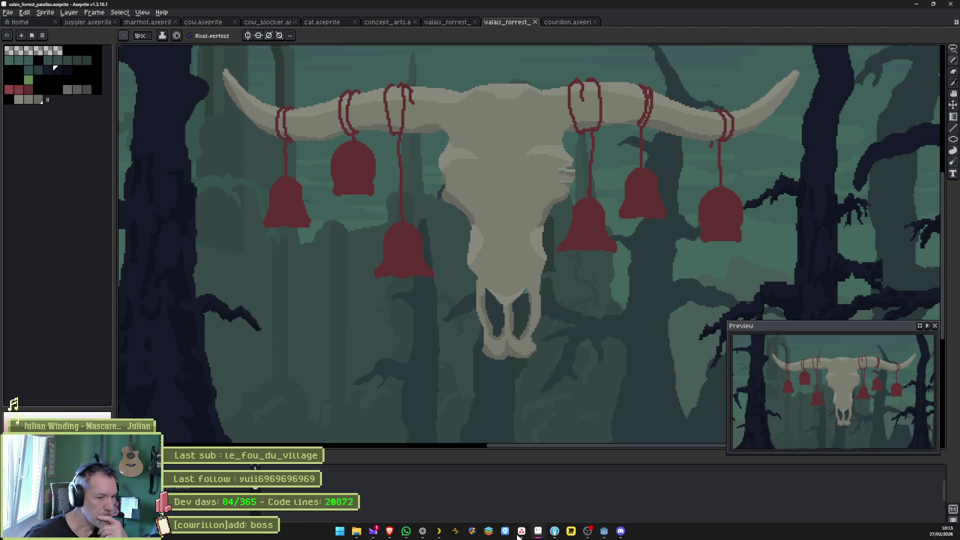
pyautogui.click(603, 534)
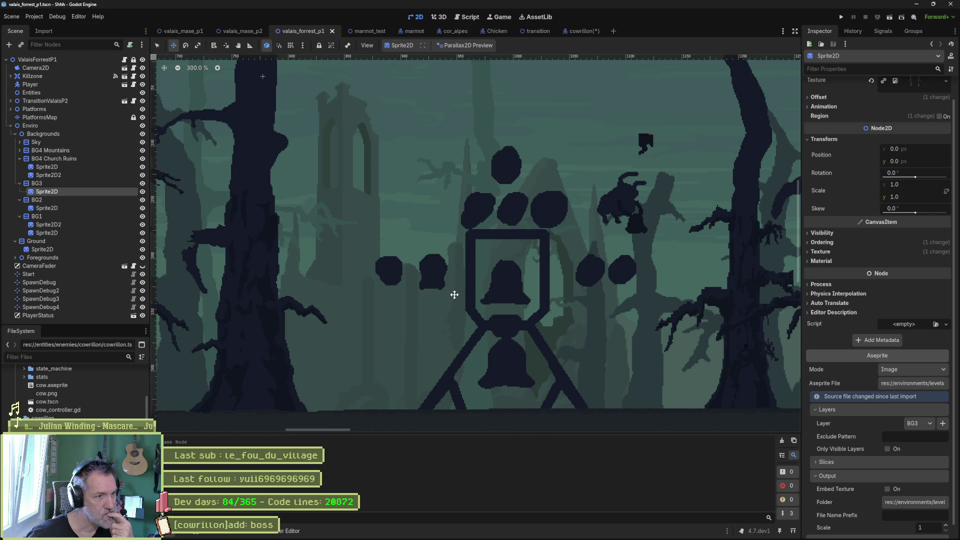
# Open the cowrillon scene and reset HurtBox to position 0, 0 and scale 1, 1
pyautogui.click(581, 31)
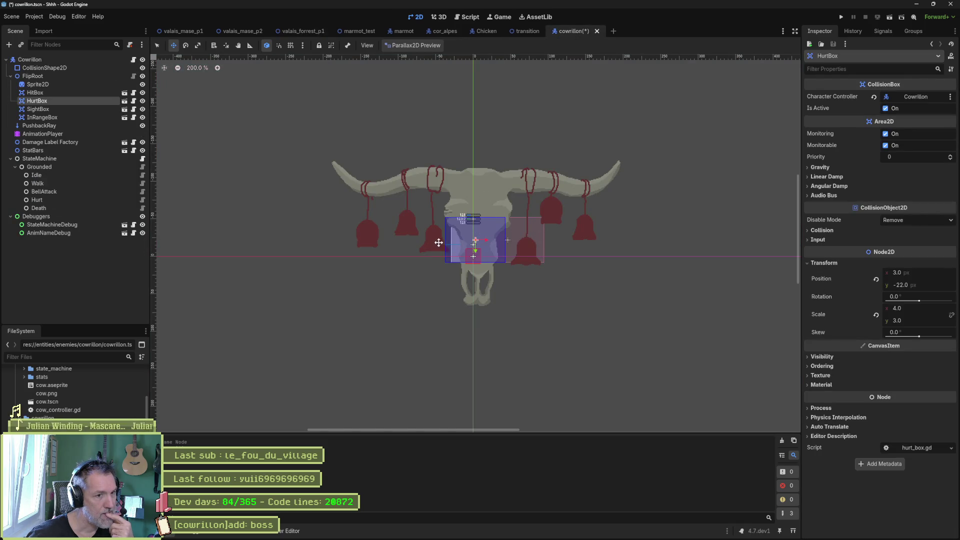
pyautogui.scroll(2, 511, 178)
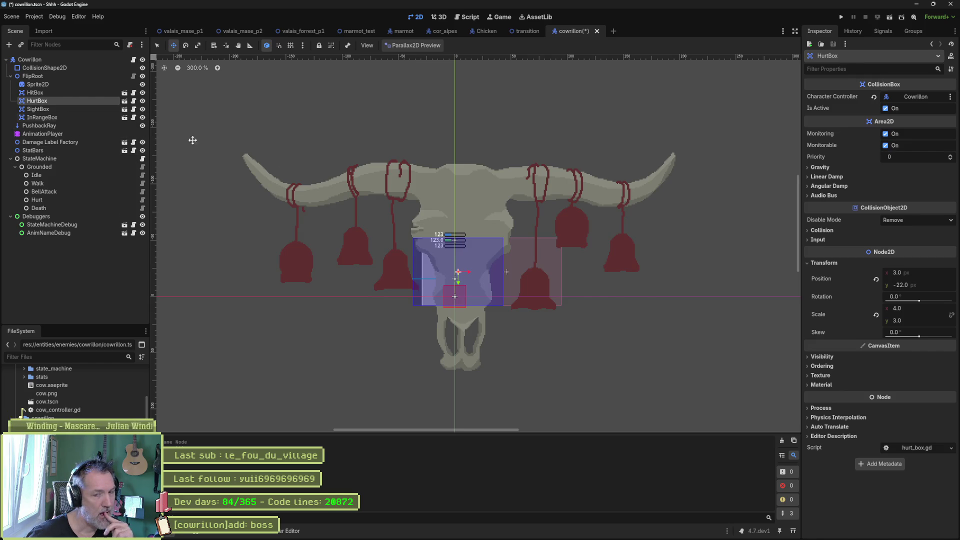
pyautogui.click(876, 280)
pyautogui.click(878, 314)
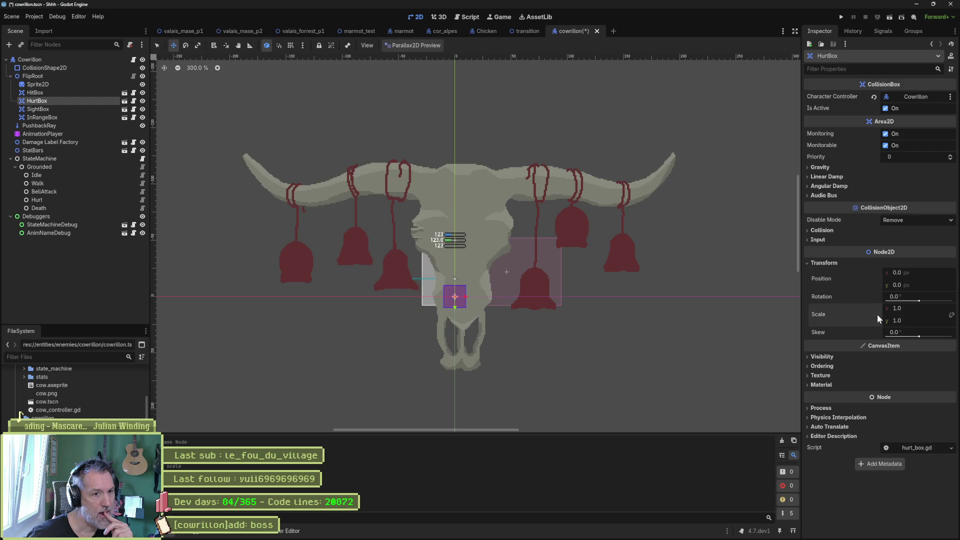
# Reset InRangeBox to position 0, 0 and scale 1, 1, and show HitBox's Transform values
pyautogui.click(87, 109)
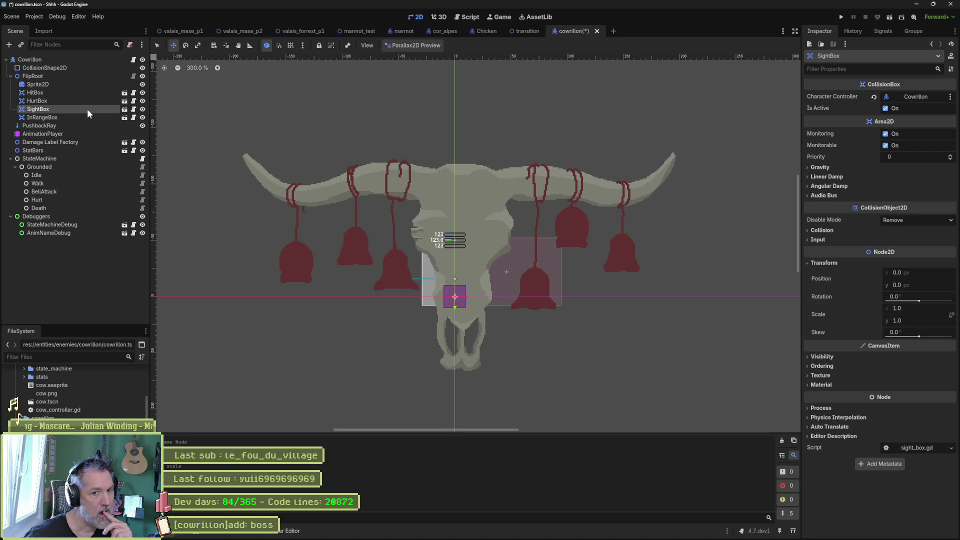
pyautogui.click(77, 118)
pyautogui.click(876, 279)
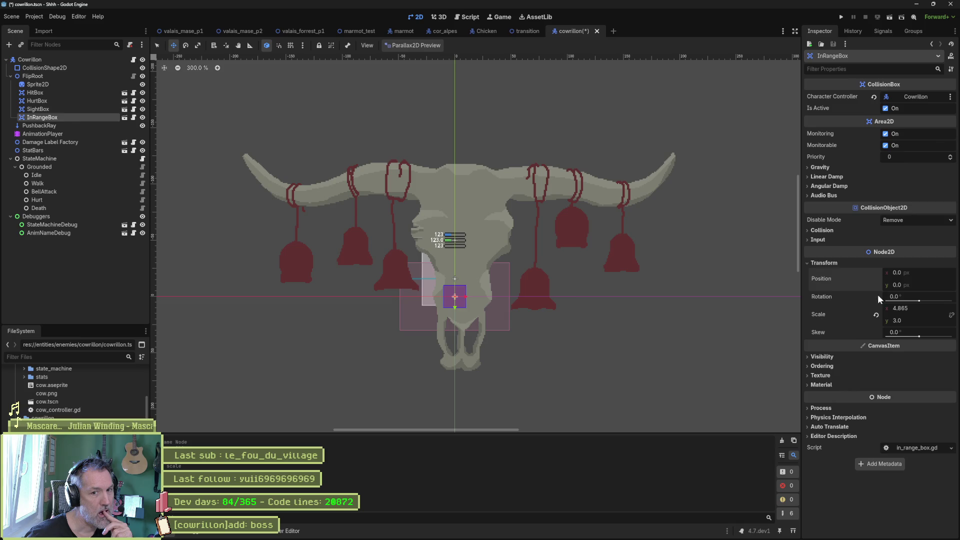
pyautogui.click(876, 315)
pyautogui.click(66, 94)
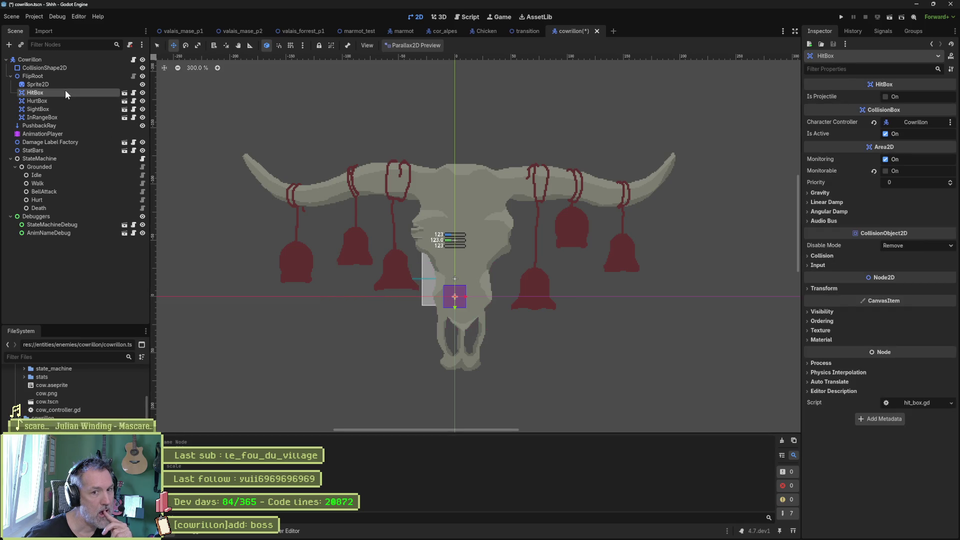
pyautogui.click(824, 288)
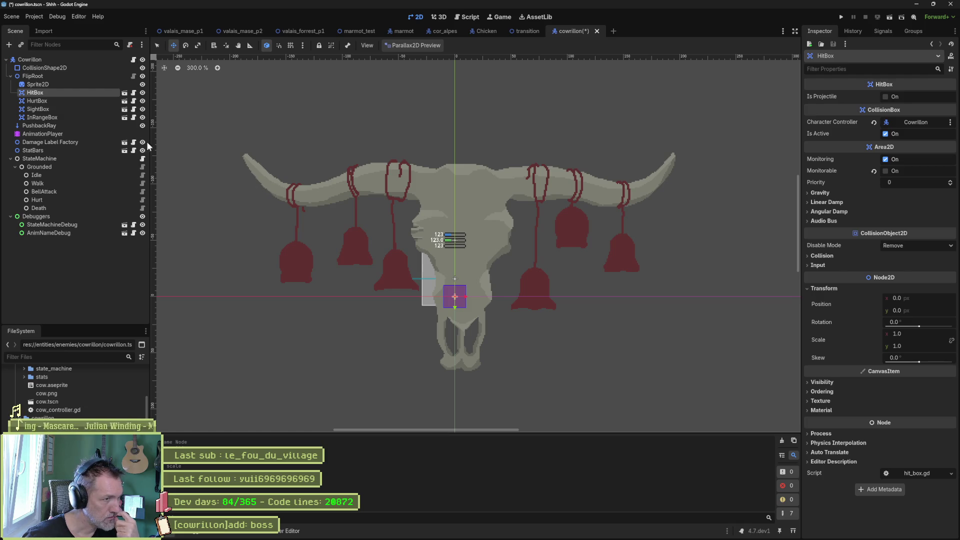
# Reset the CollisionShape2D scale to 1, 1 and save the cowrillon scene
pyautogui.click(52, 69)
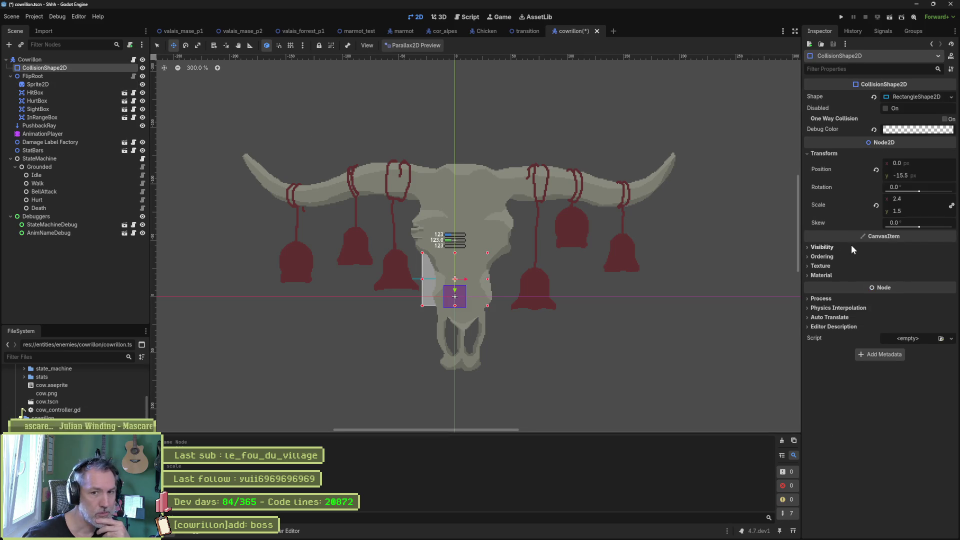
pyautogui.click(876, 207)
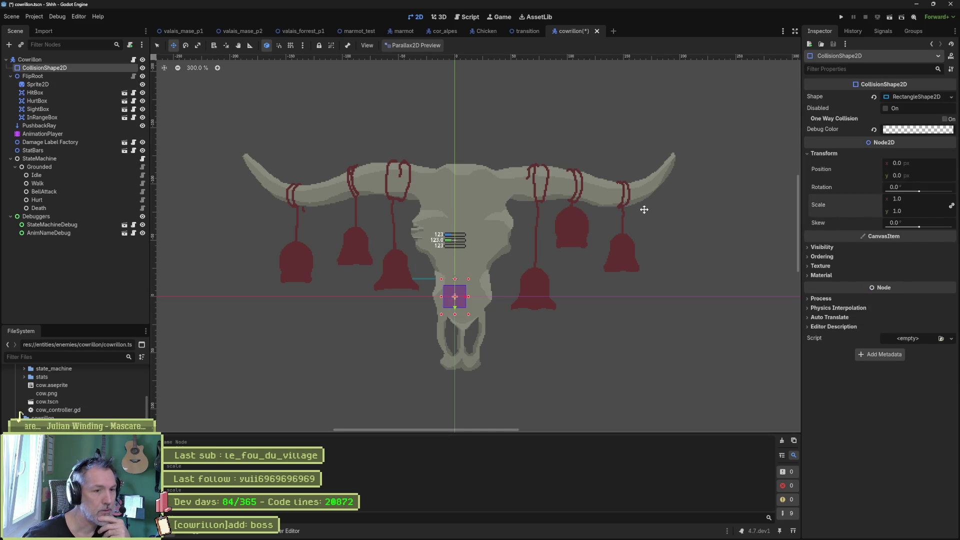
pyautogui.click(73, 269)
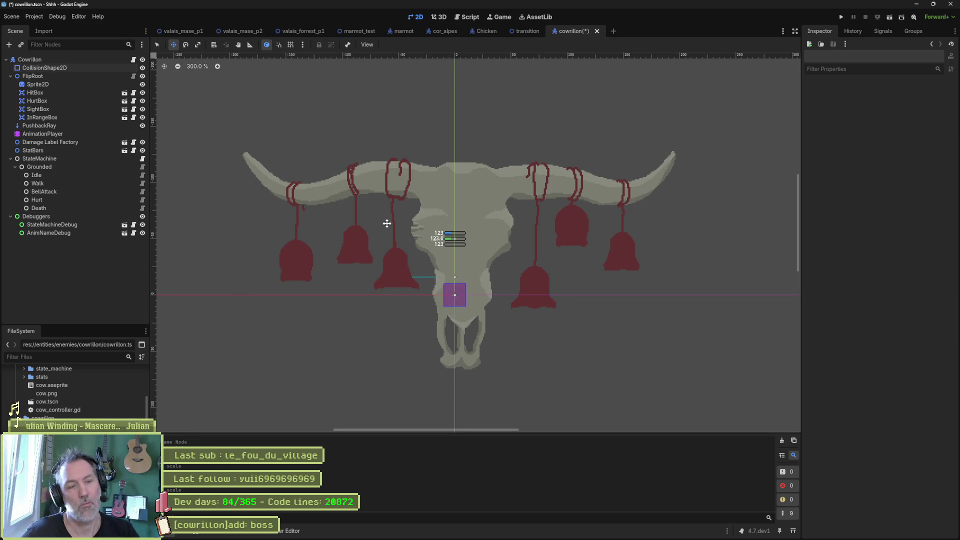
pyautogui.scroll(3, 450, 200)
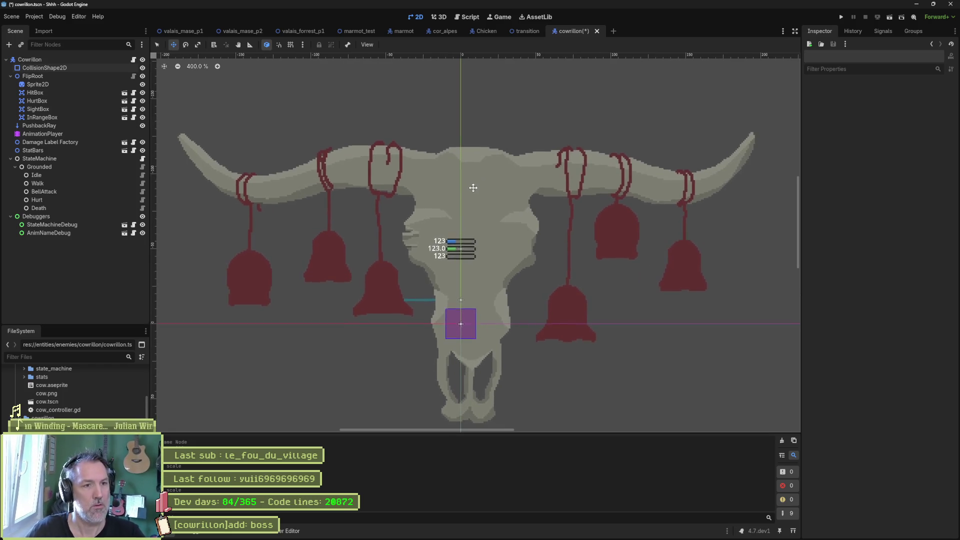
pyautogui.hotkey('ctrl', 's')
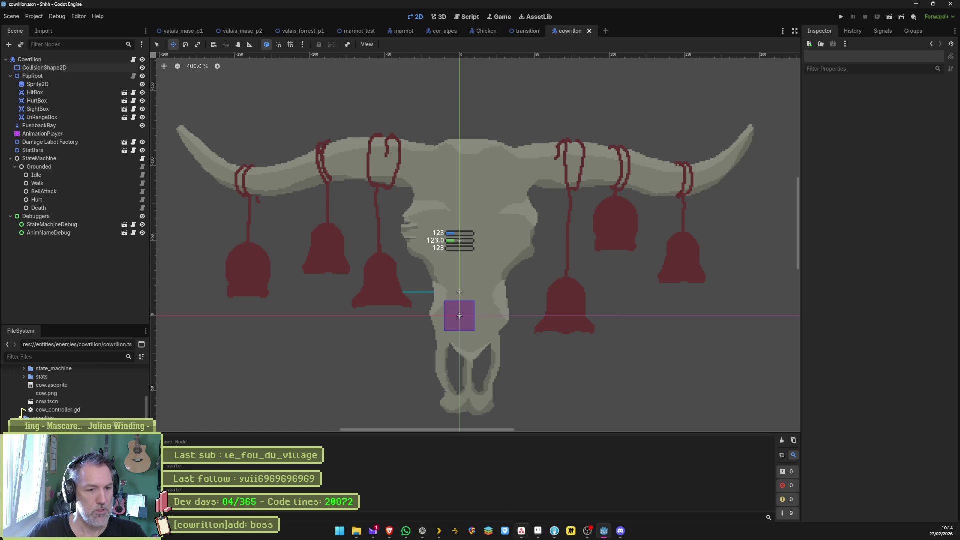
# Inspect the FlipRoot and root Cowrillon Transform values: position 0, 0, scale 1, 1
pyautogui.click(33, 76)
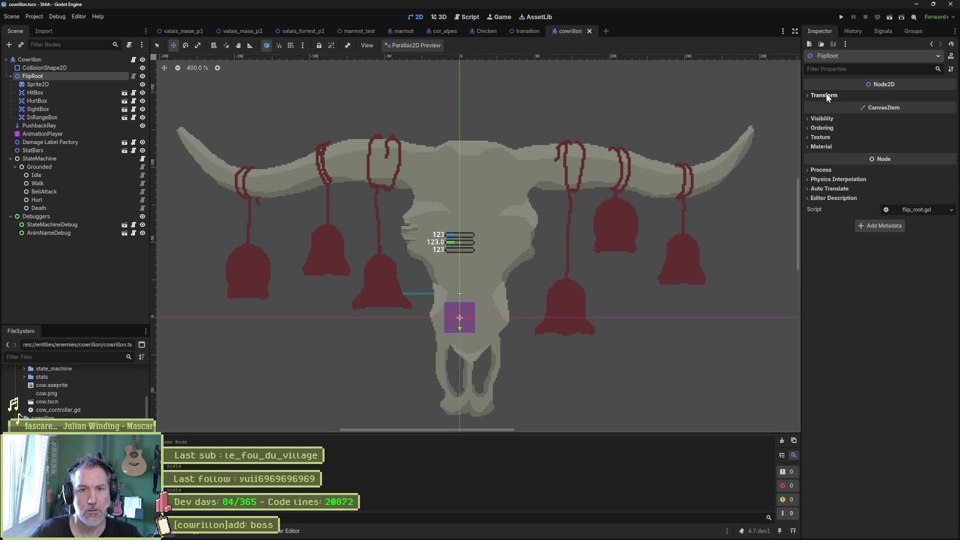
pyautogui.click(828, 98)
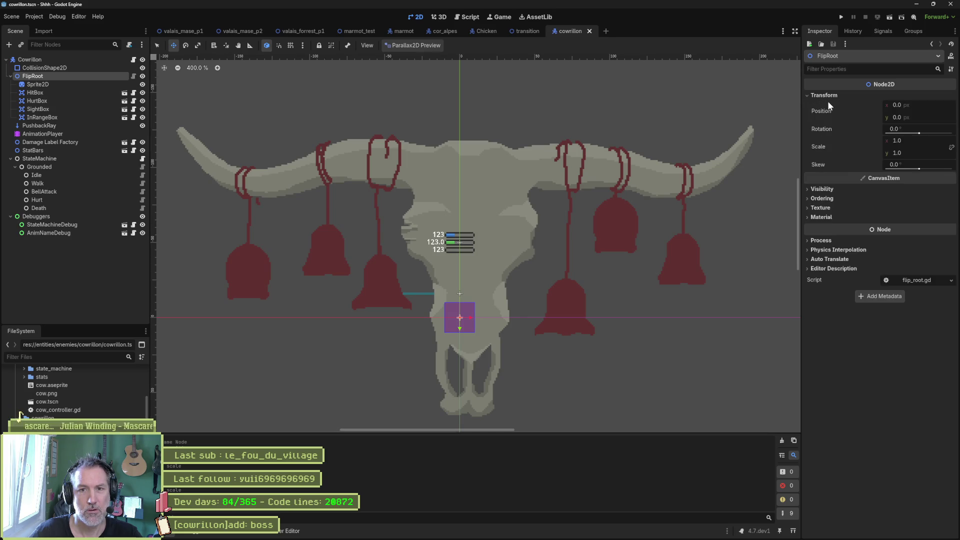
pyautogui.click(46, 60)
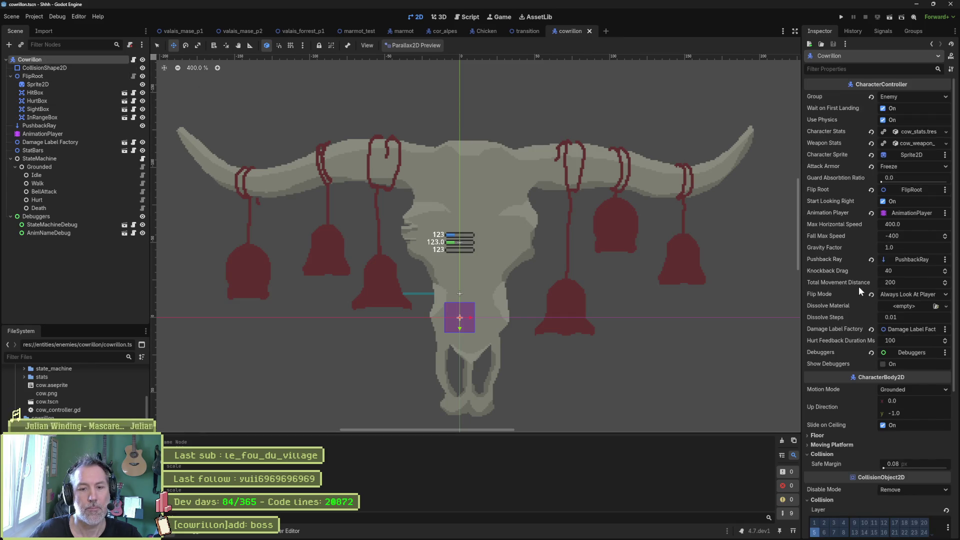
pyautogui.scroll(-5, 835, 424)
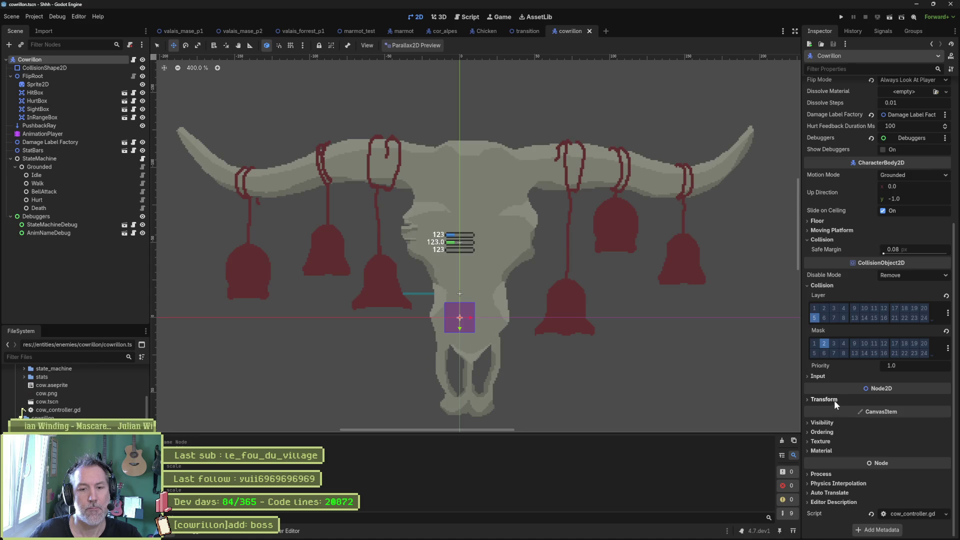
pyautogui.click(832, 399)
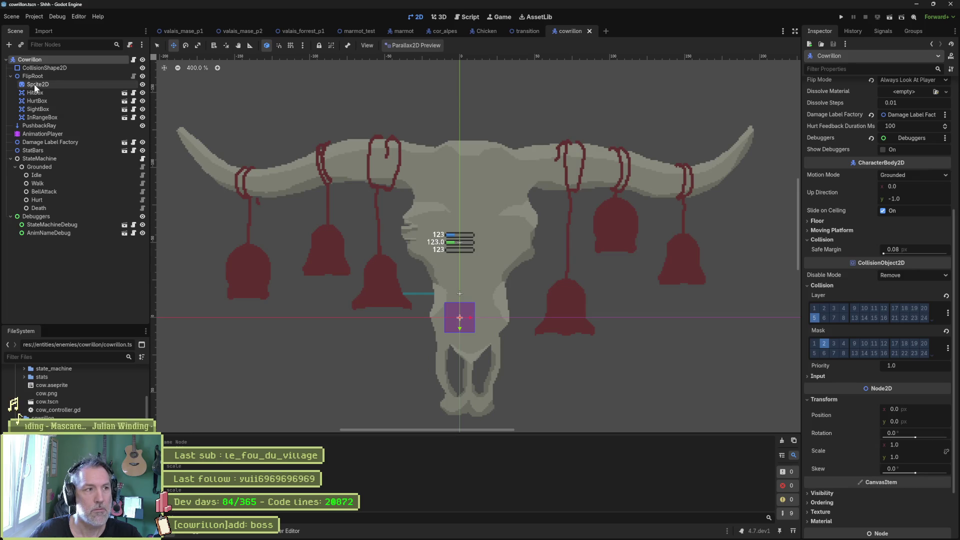
# Reset the skull Sprite2D to position 0, 0 and scale 1, 1, save, and switch to Aseprite
pyautogui.click(64, 86)
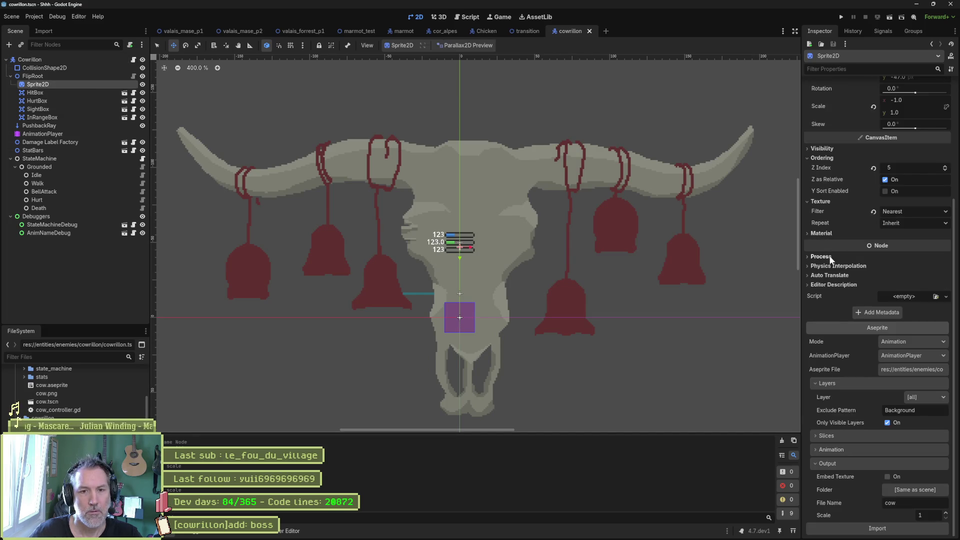
pyautogui.scroll(4, 827, 233)
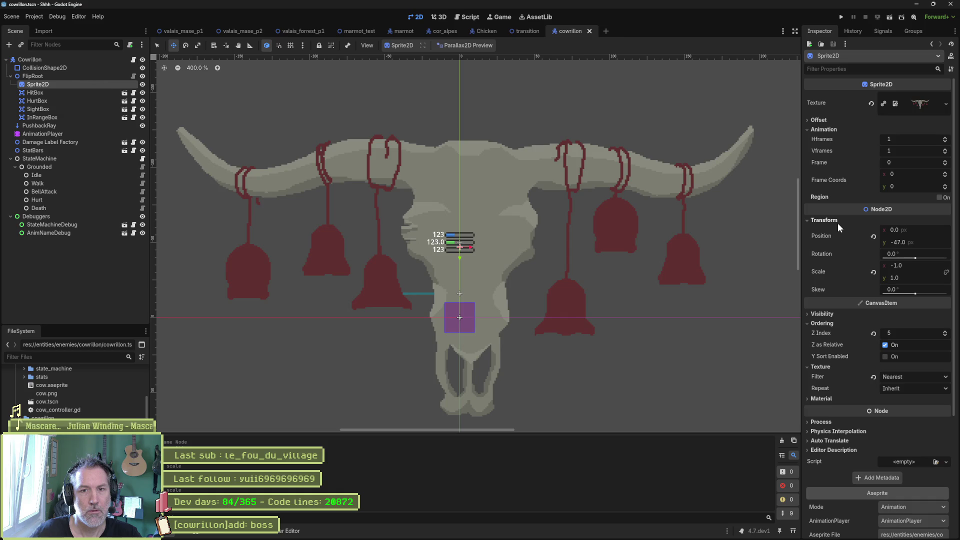
pyautogui.click(874, 237)
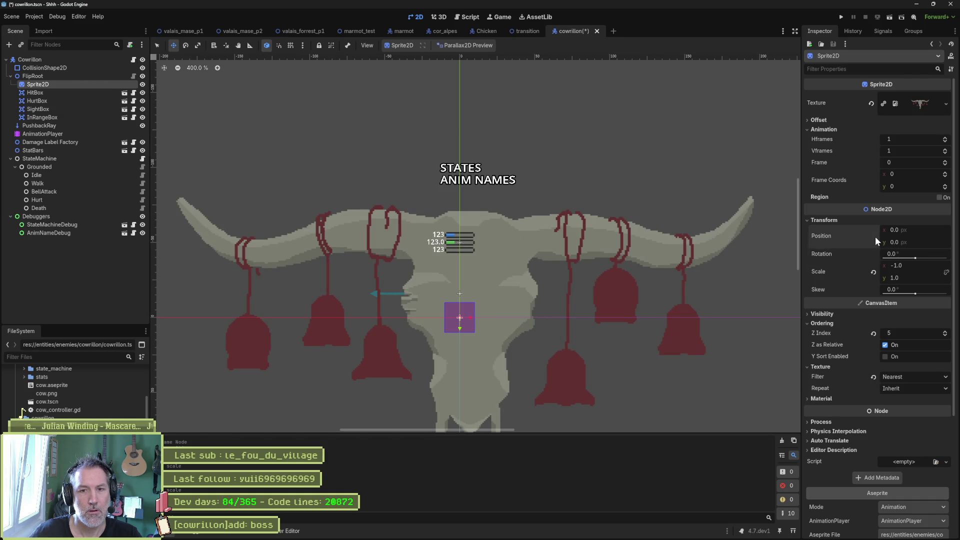
pyautogui.click(874, 274)
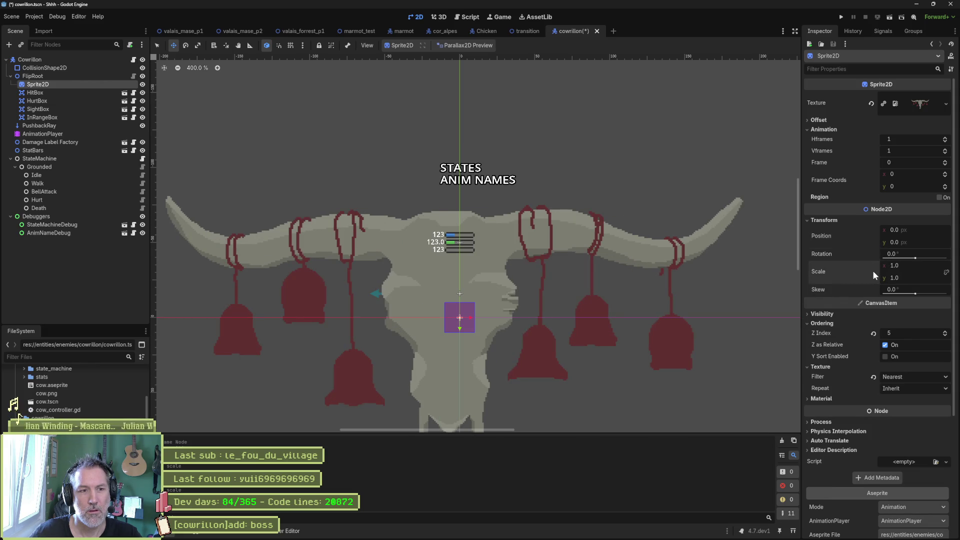
pyautogui.moveTo(532, 200); pyautogui.dragTo(593, 119)
pyautogui.scroll(-1, 593, 119)
pyautogui.hotkey('ctrl', 's')
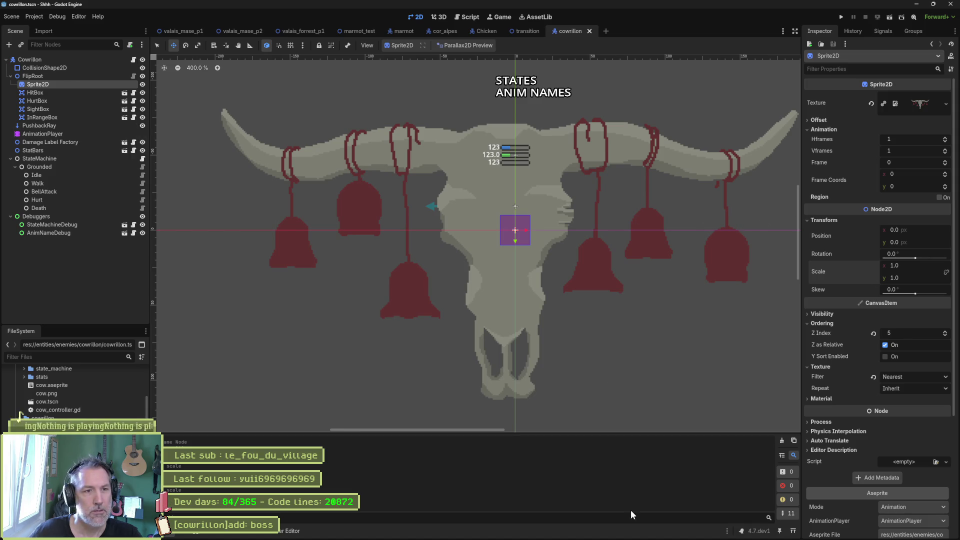
pyautogui.click(538, 536)
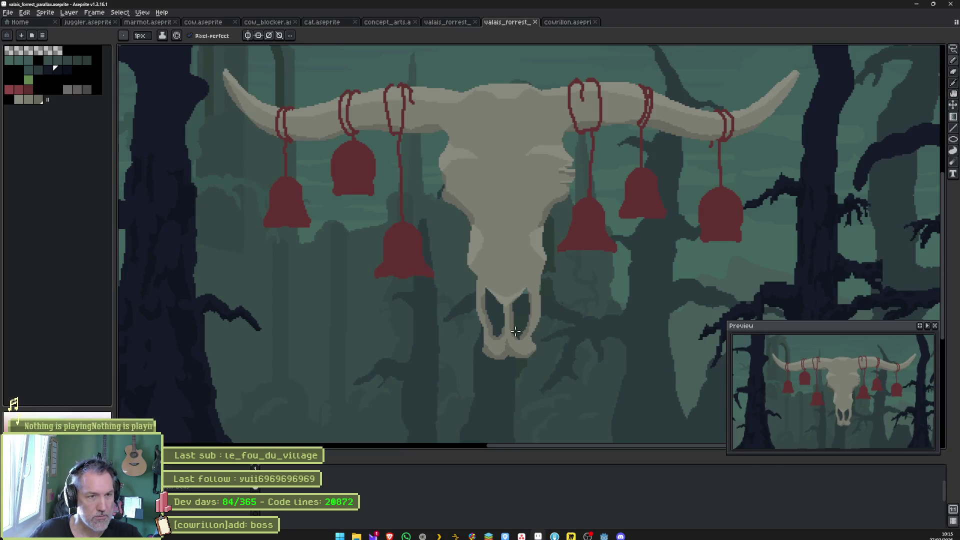
# Open the cowrillon.aseprite sprite file in Aseprite
pyautogui.click(538, 536)
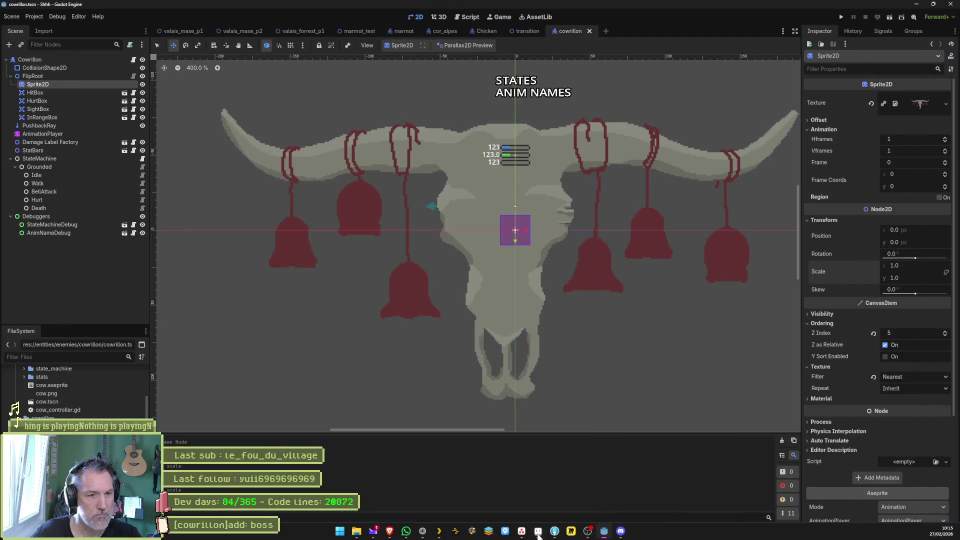
pyautogui.click(538, 536)
pyautogui.click(575, 24)
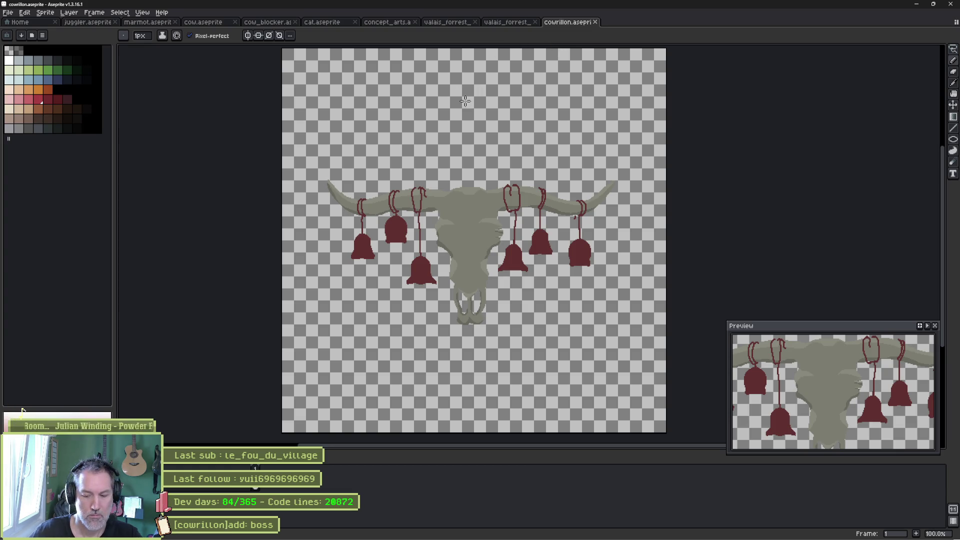
pyautogui.scroll(-1, 465, 101)
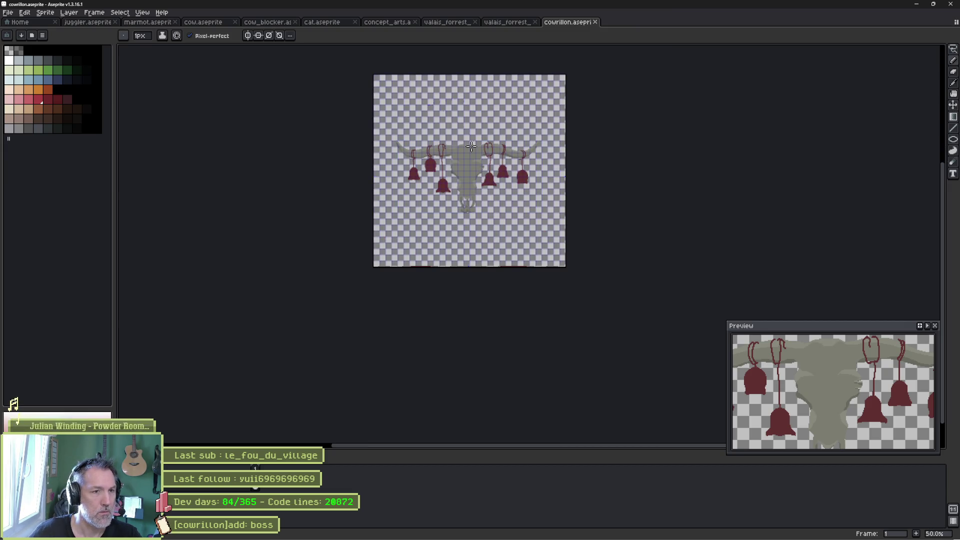
pyautogui.scroll(1, 472, 147)
pyautogui.scroll(1, 456, 158)
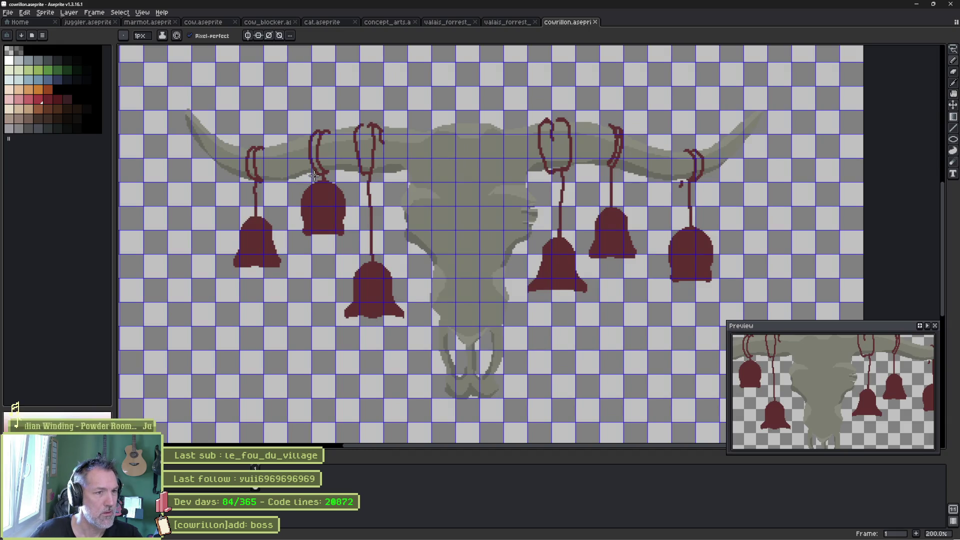
pyautogui.scroll(-1, 322, 173)
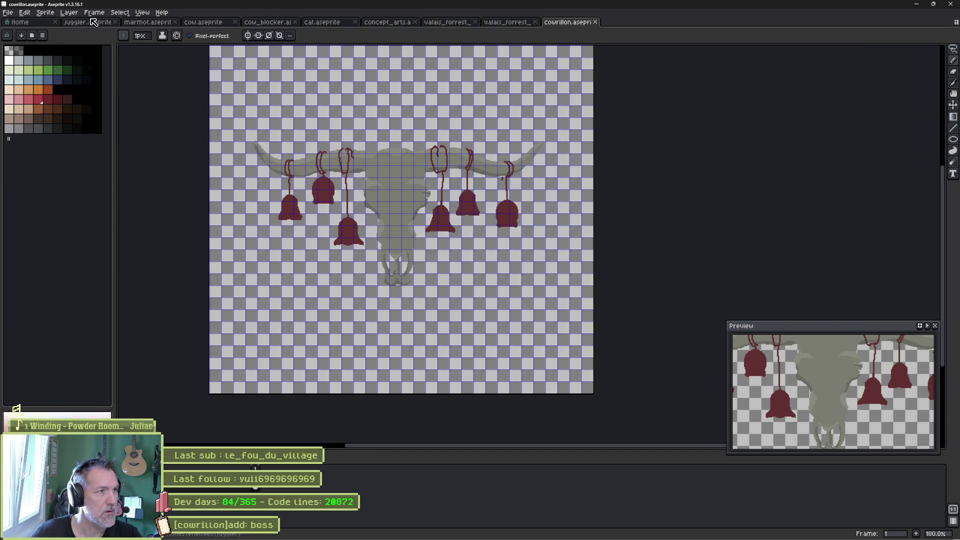
# Set the grid width and height to 64 in Grid Settings
pyautogui.click(140, 15)
pyautogui.moveTo(205, 70)
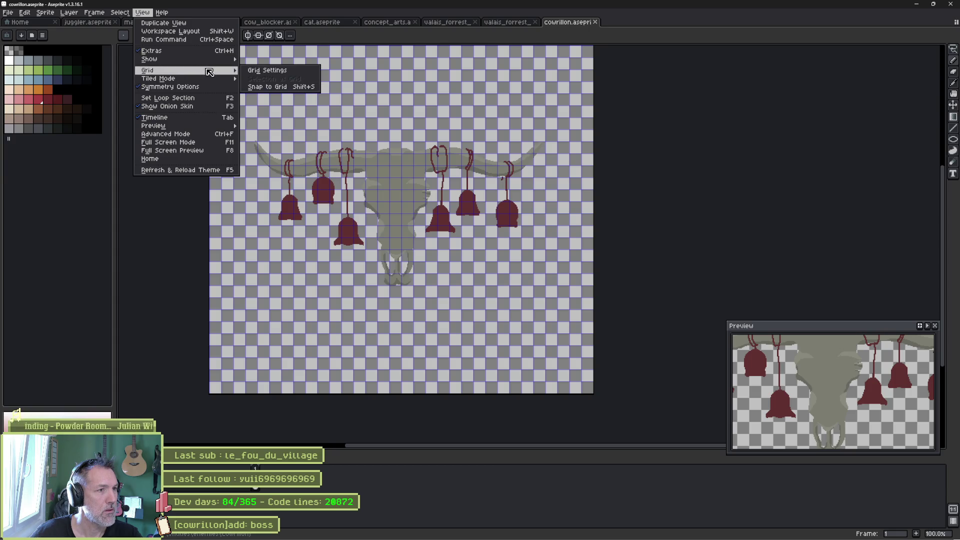
pyautogui.click(276, 73)
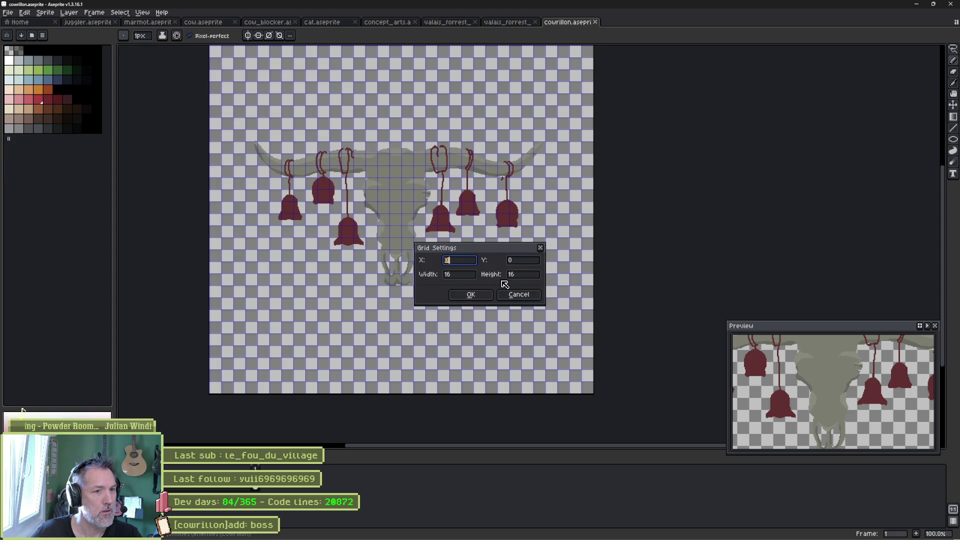
pyautogui.press('Tab')
pyautogui.press('Tab')
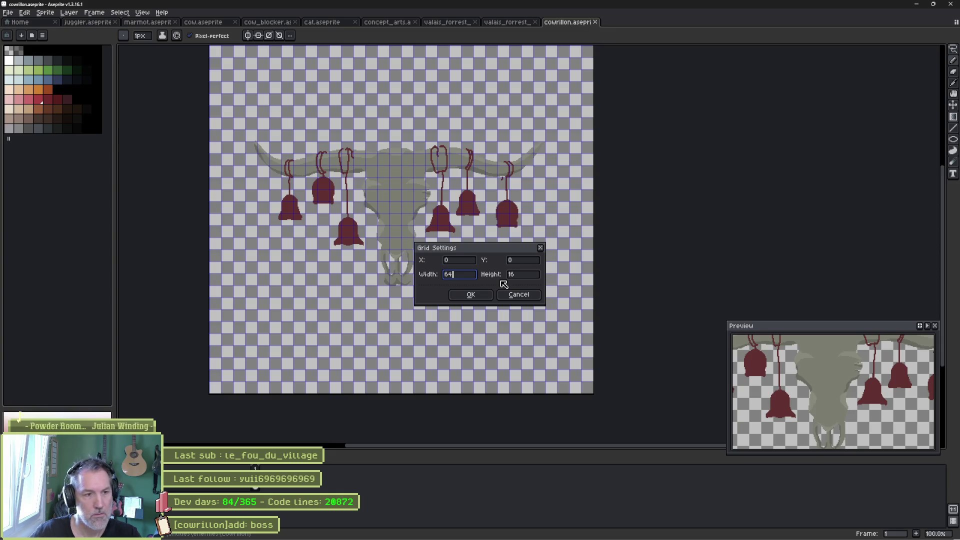
pyautogui.press('Tab')
pyautogui.write('64')
pyautogui.press('Tab')
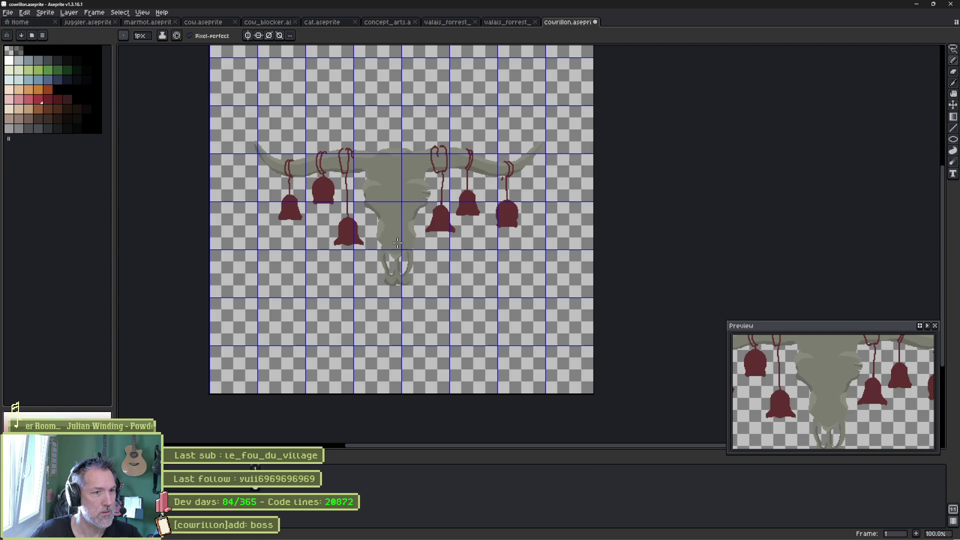
pyautogui.scroll(1, 442, 217)
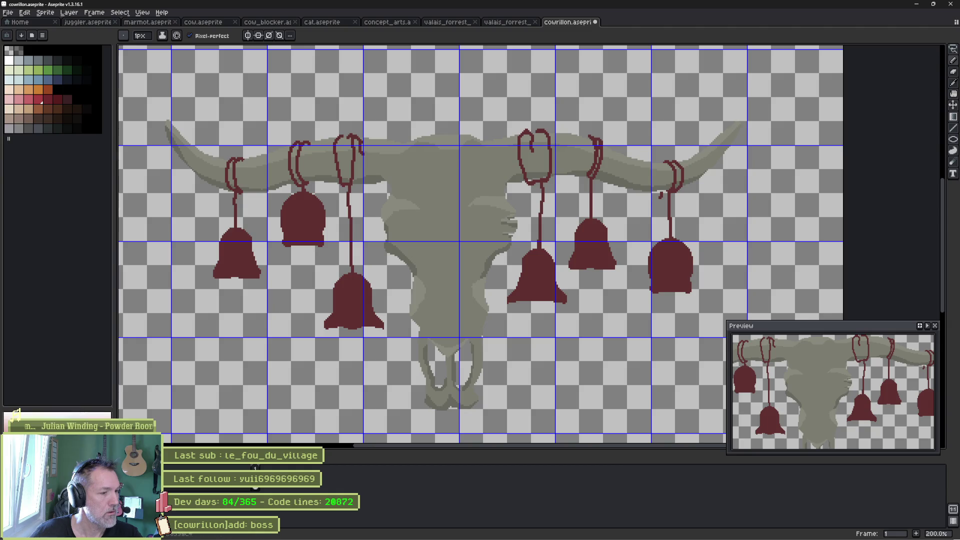
# Move the skull-and-bells artwork about 24 px right onto the grid line, then return to Godot
pyautogui.press('v')
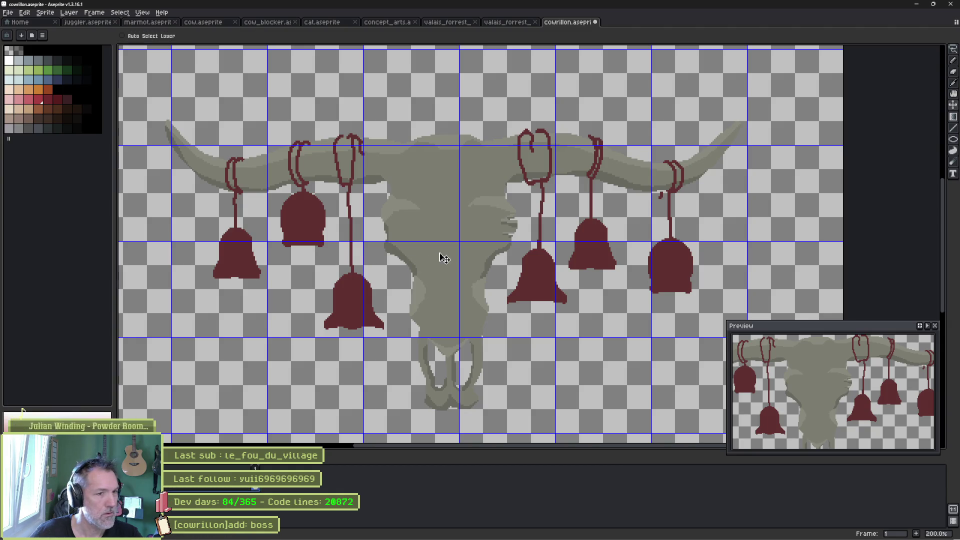
pyautogui.moveTo(440, 255); pyautogui.dragTo(458, 262)
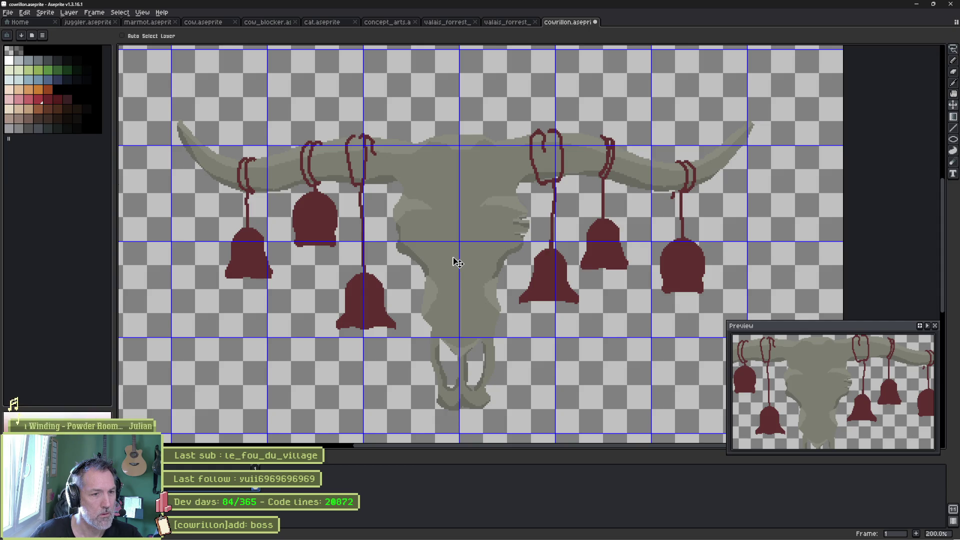
pyautogui.moveTo(457, 262); pyautogui.dragTo(457, 263)
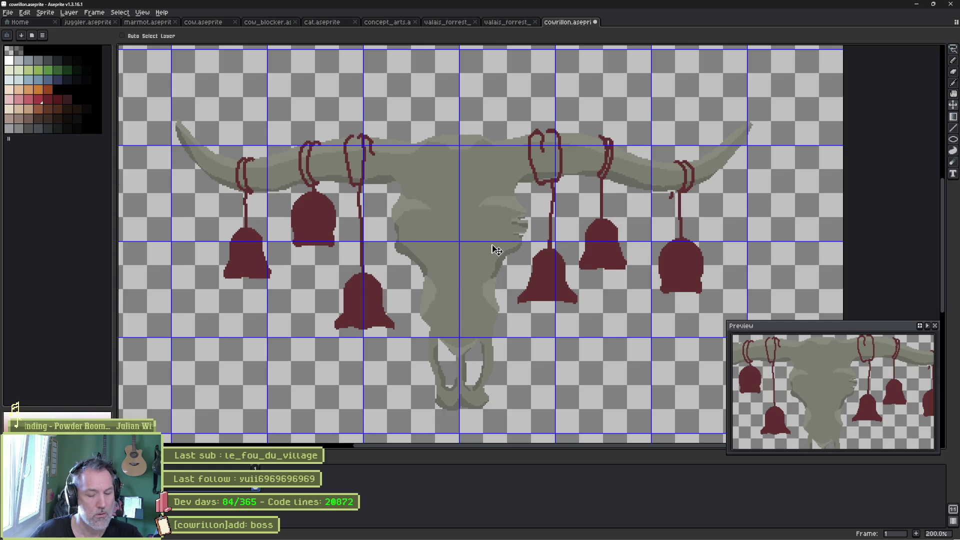
pyautogui.hotkey('alt', 'Tab')
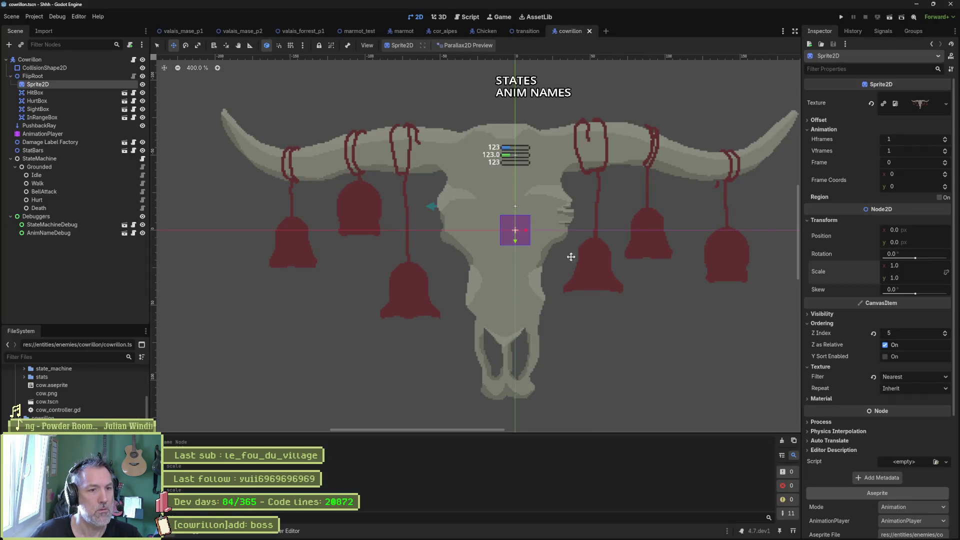
# Reimport the Sprite2D's cowrillon Aseprite file to show the recentred skull, then select the Grounded node
pyautogui.scroll(-4, 890, 525)
pyautogui.click(890, 529)
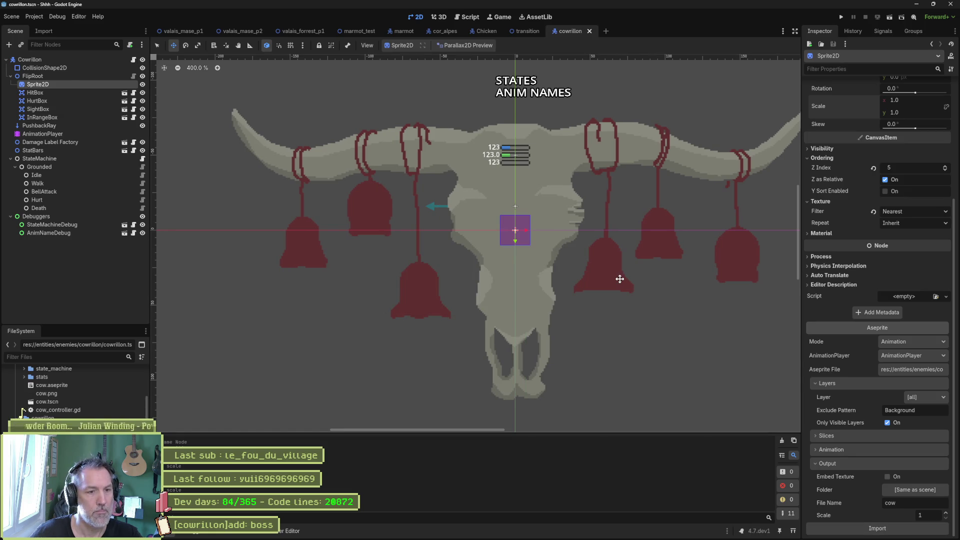
pyautogui.moveTo(613, 250); pyautogui.dragTo(560, 261)
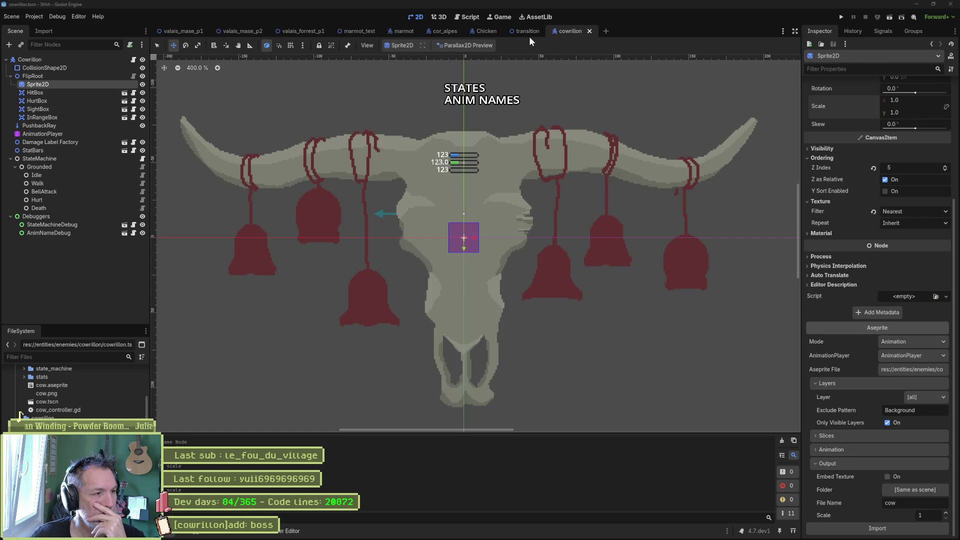
pyautogui.click(53, 167)
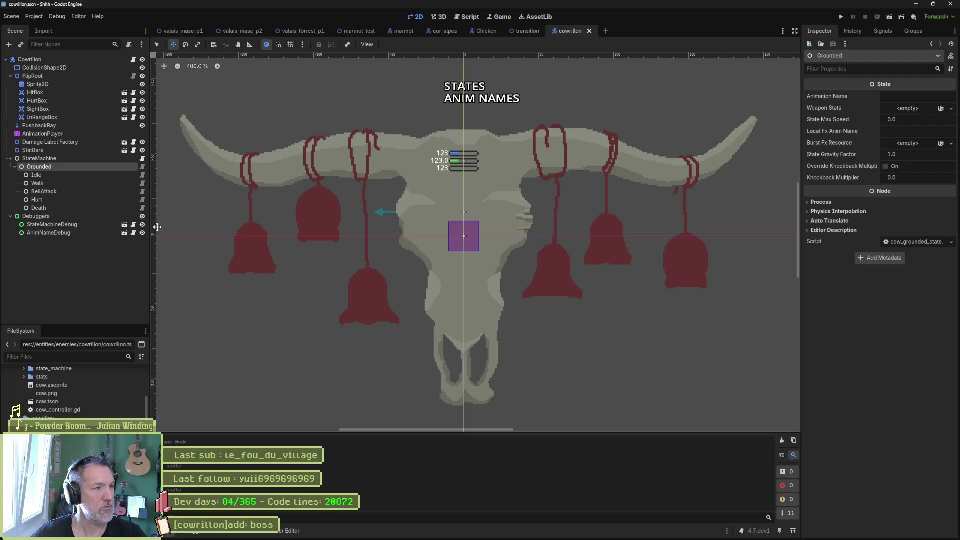
# Rename the Grounded state node to RootState
pyautogui.press('F2')
pyautogui.write('Root')
pyautogui.press('Return')
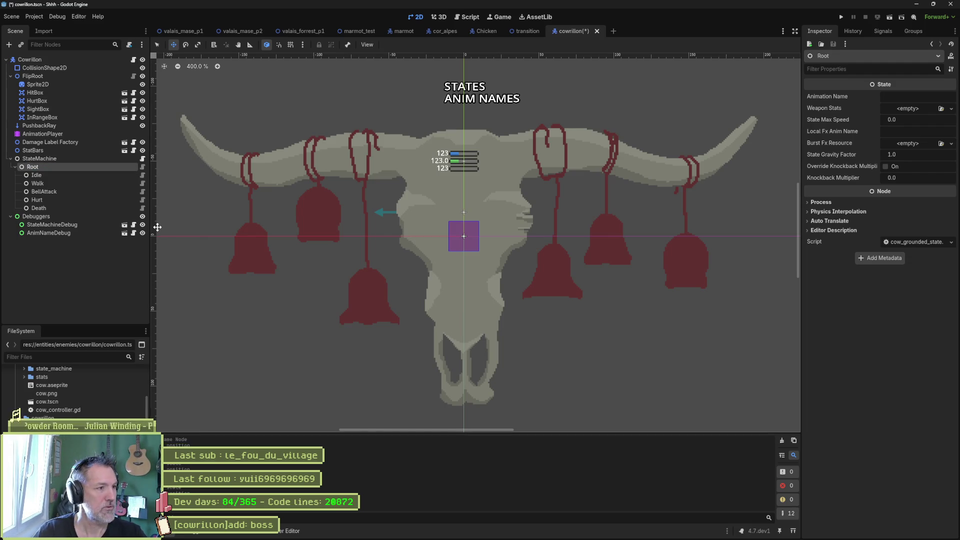
# In cow_grounded_state.gd, change the class name to CowRootState extending State, and save
pyautogui.click(143, 165)
pyautogui.moveTo(377, 60); pyautogui.dragTo(404, 61)
pyautogui.write('RootState')
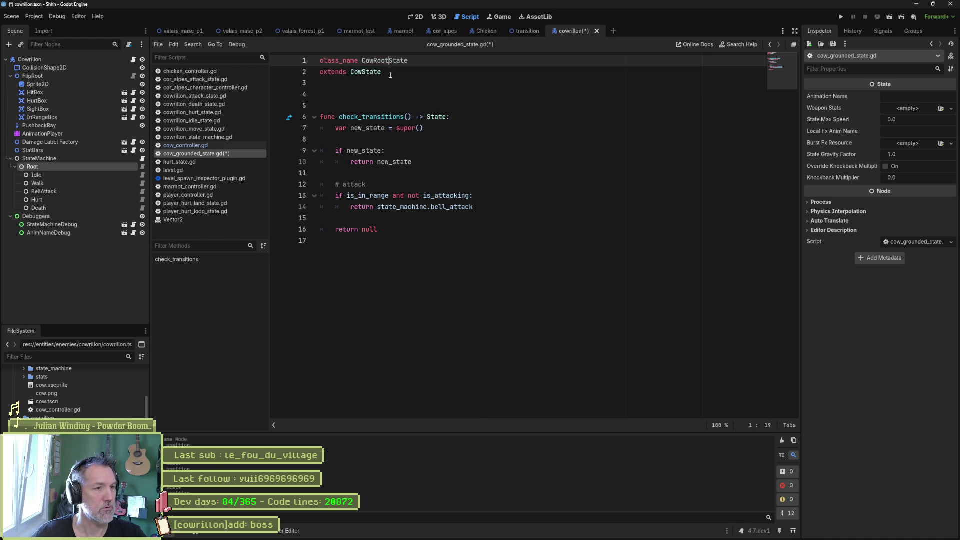
pyautogui.click(362, 73)
pyautogui.press('BackSpace')
pyautogui.press('BackSpace')
pyautogui.press('BackSpace')
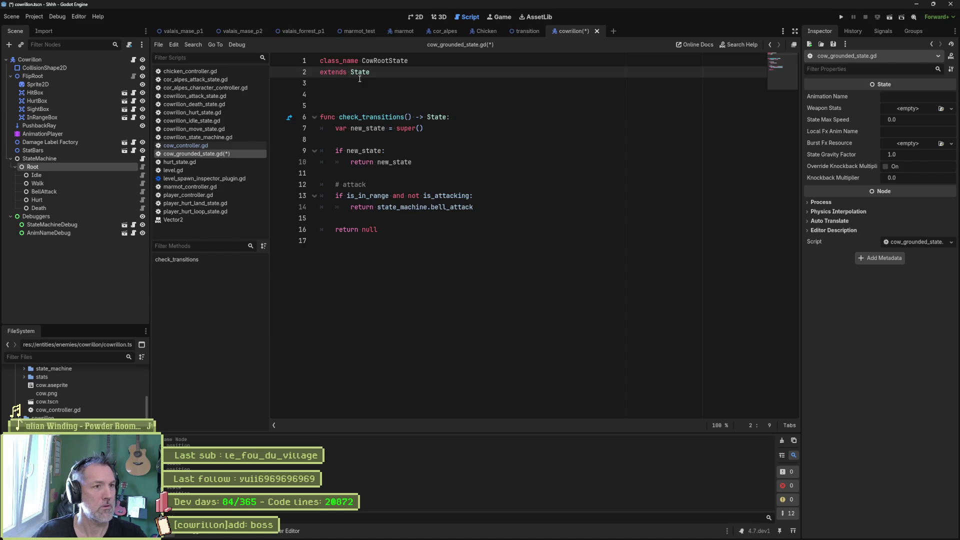
pyautogui.hotkey('ctrl', 's')
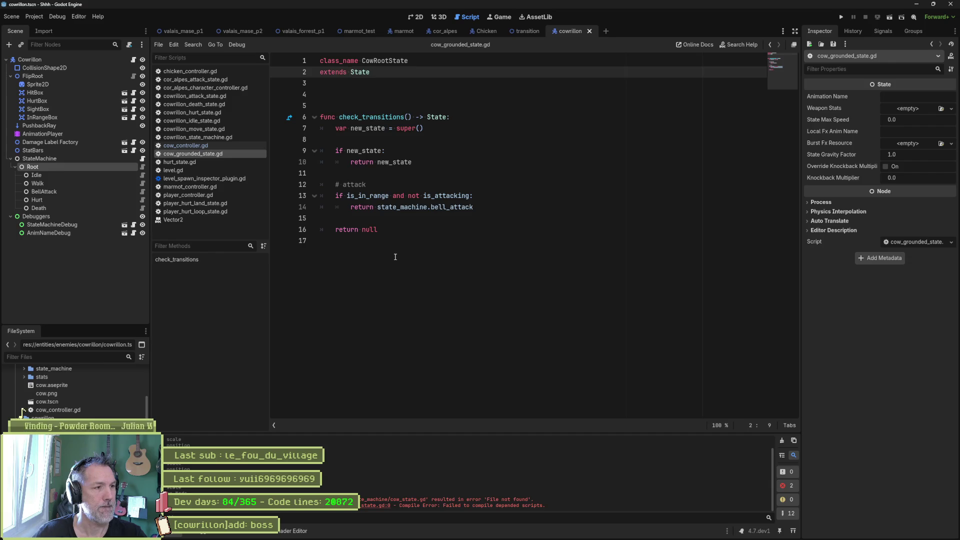
# Rename the class to CowGroundedState extending CowState and save the script
pyautogui.rightClick(226, 153)
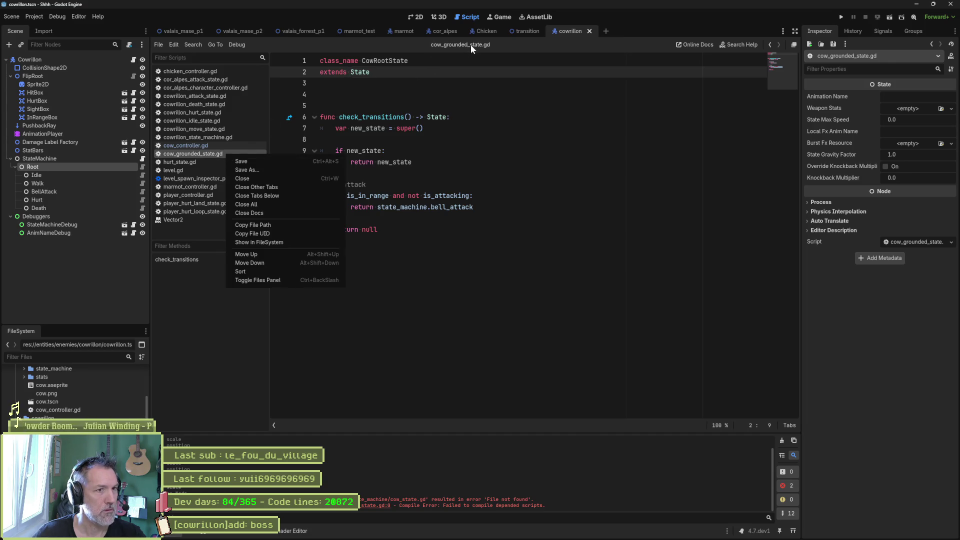
pyautogui.press('Escape')
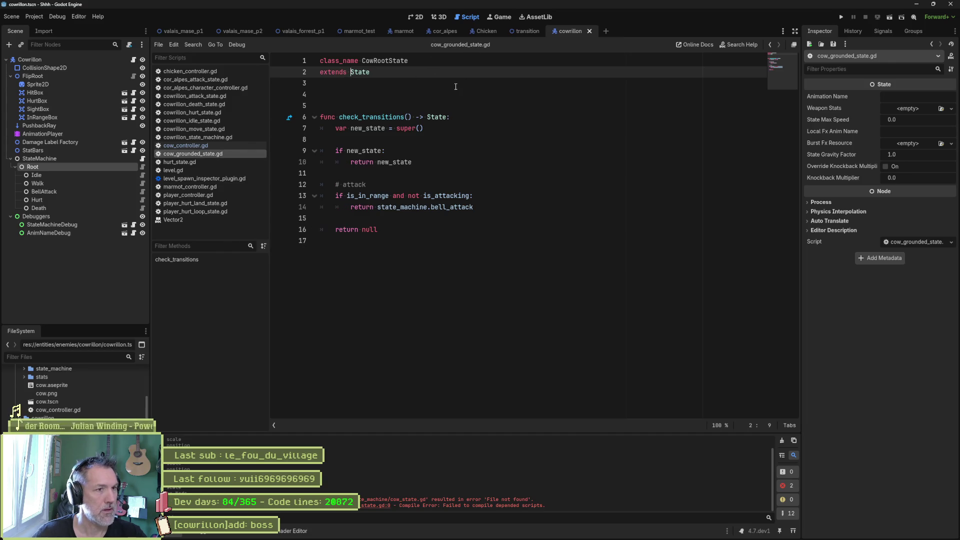
pyautogui.write('Cow')
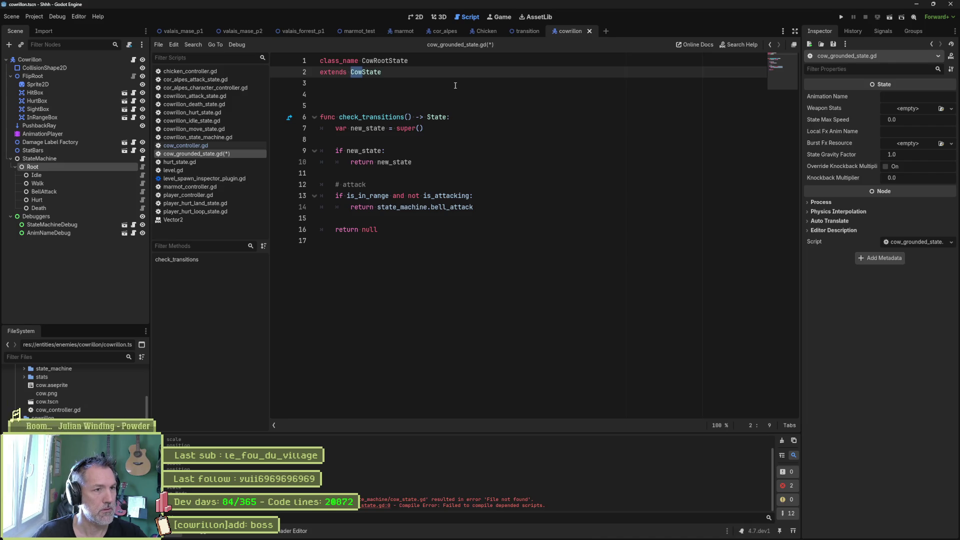
pyautogui.press('Up')
pyautogui.write('Grounded')
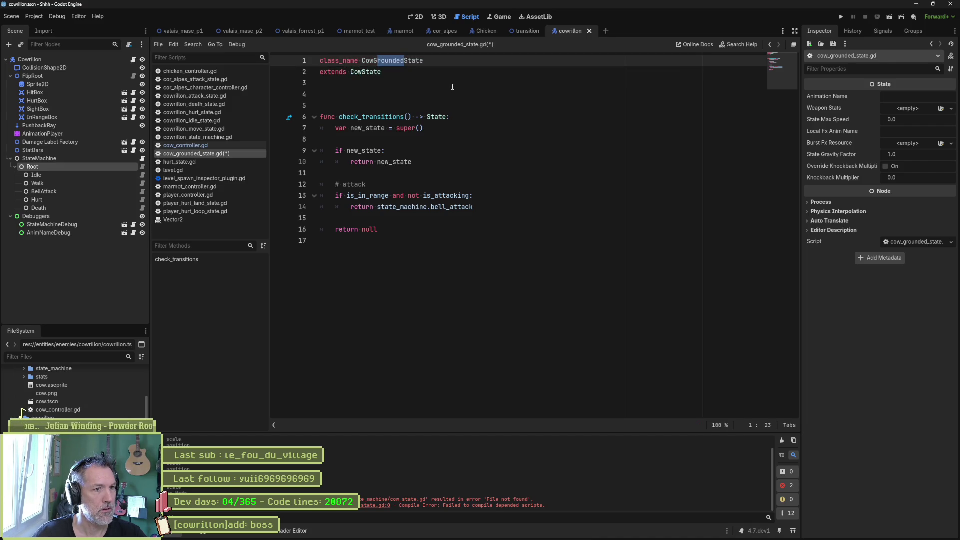
pyautogui.hotkey('ctrl', 's')
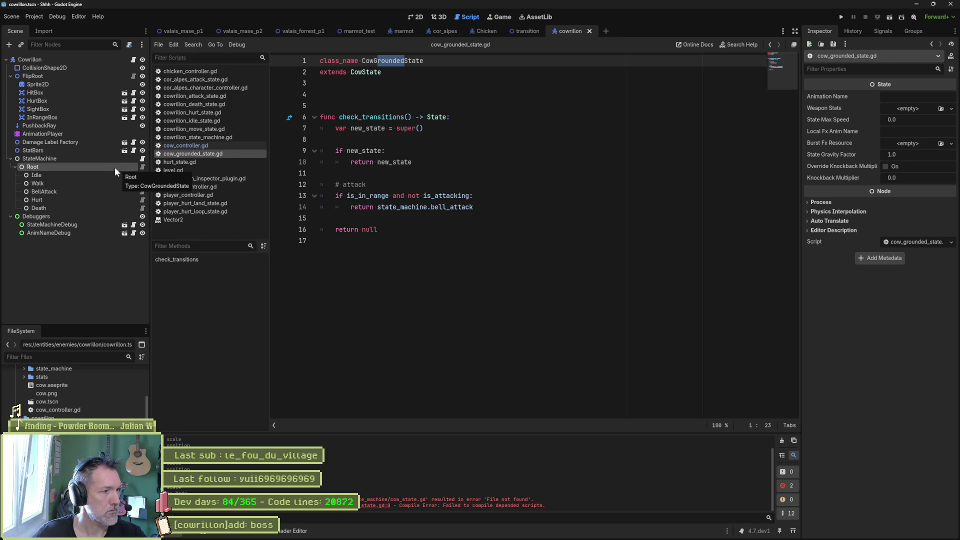
# Delete the Root state node with its children, and detach then reattach StateMachine's script
pyautogui.press('Delete')
pyautogui.click(442, 274)
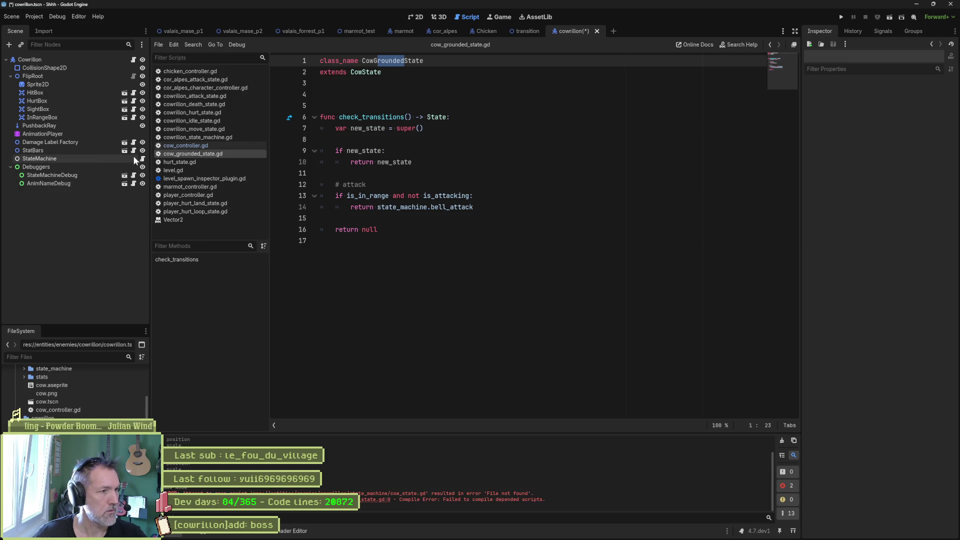
pyautogui.click(130, 44)
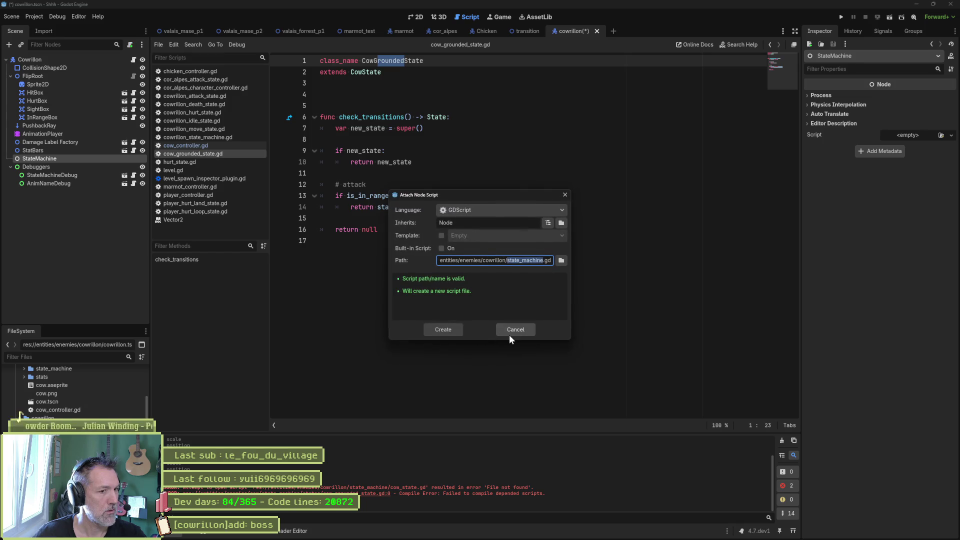
pyautogui.click(510, 331)
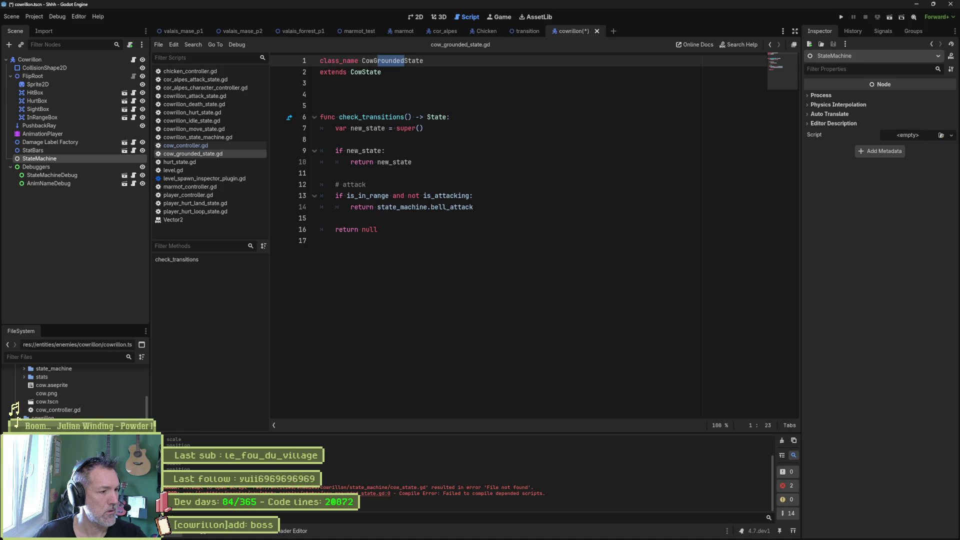
pyautogui.click(47, 158)
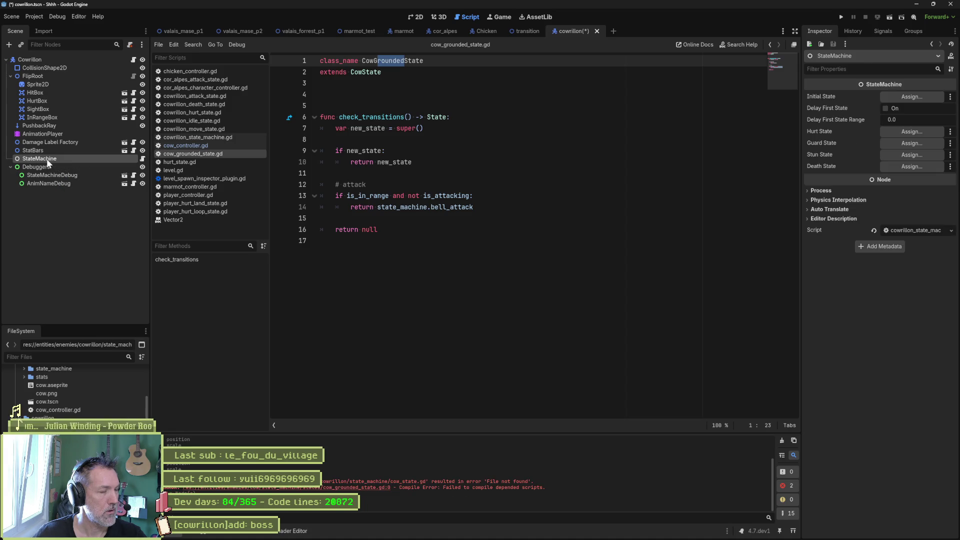
pyautogui.click(46, 150)
pyautogui.click(50, 159)
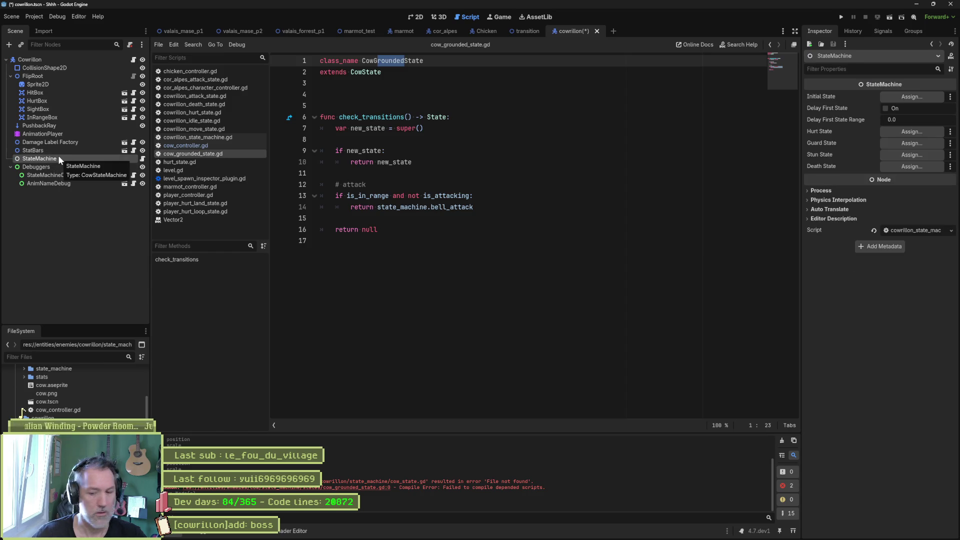
# Delete the StateMachine node and open cowrillon_state_machine.gd
pyautogui.press('Delete')
pyautogui.press('Return')
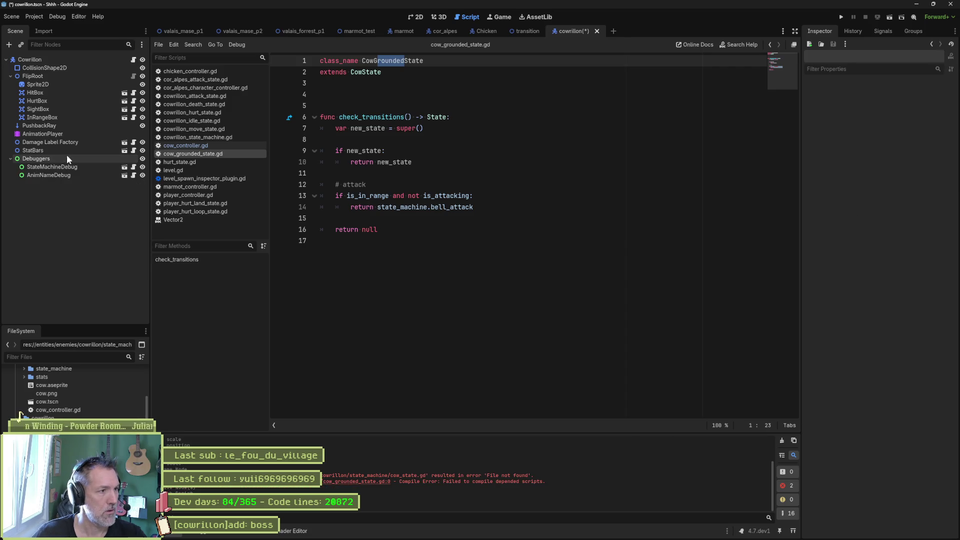
pyautogui.click(41, 59)
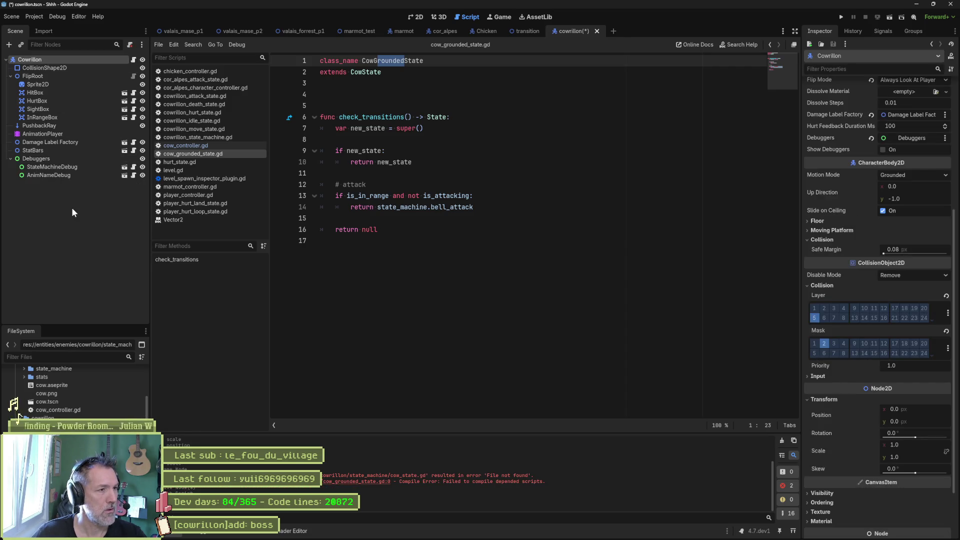
pyautogui.hotkey('ctrl', 'a')
pyautogui.write('cowril')
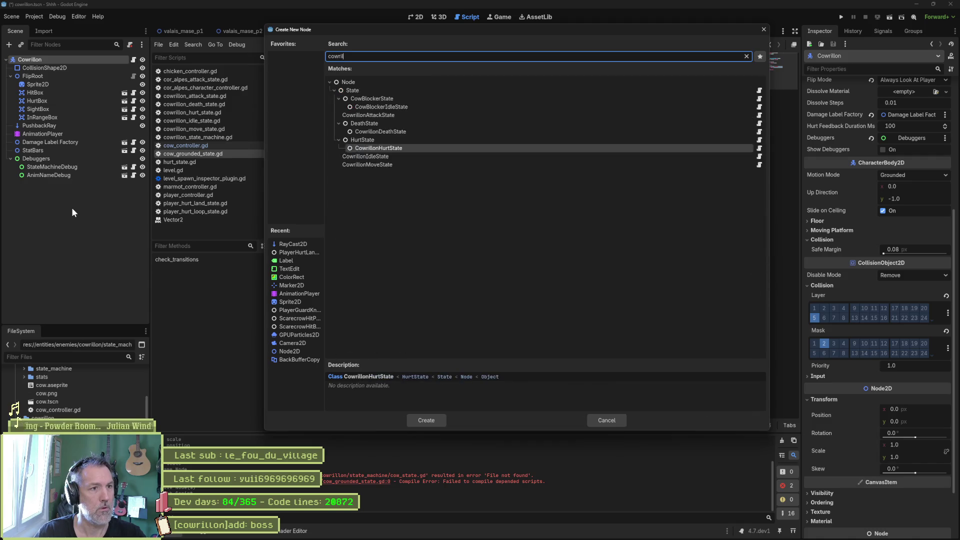
pyautogui.write('l')
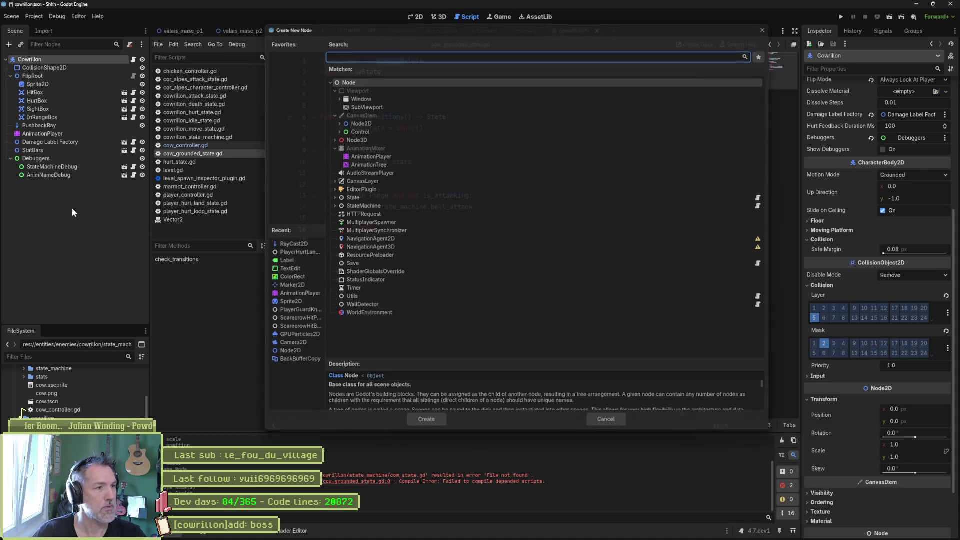
pyautogui.press('Escape')
pyautogui.click(197, 137)
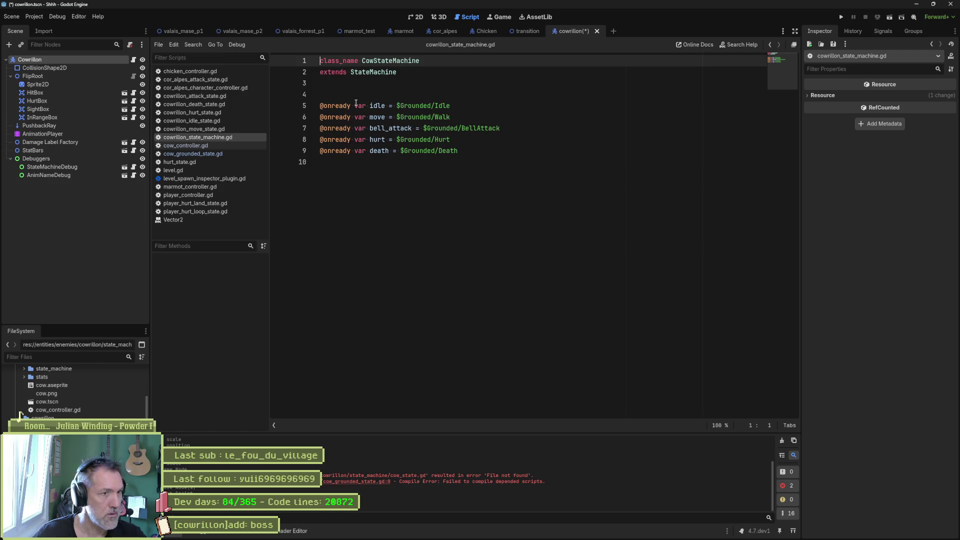
# Rename the script's class to CowrillonStateMachine and save
pyautogui.click(375, 61)
pyautogui.write('rillon')
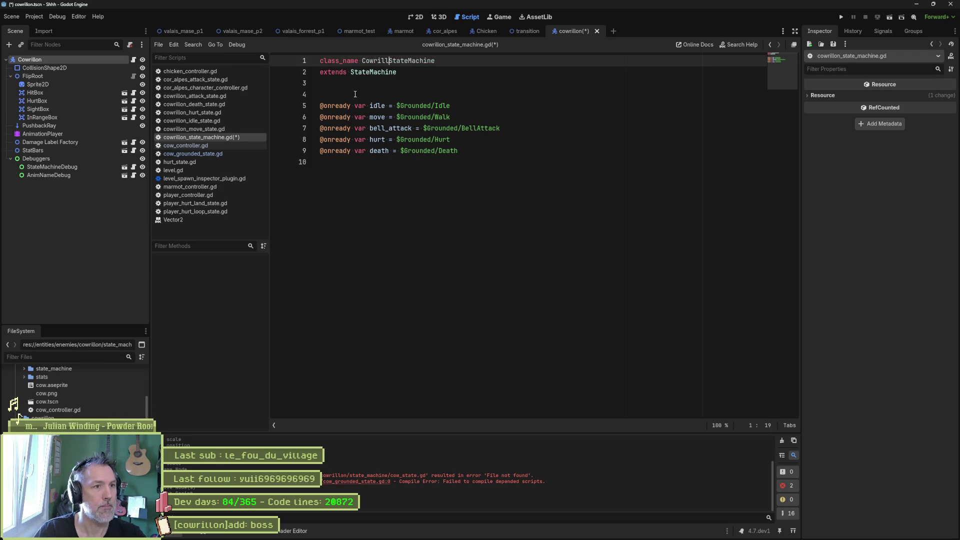
pyautogui.hotkey('ctrl', 's')
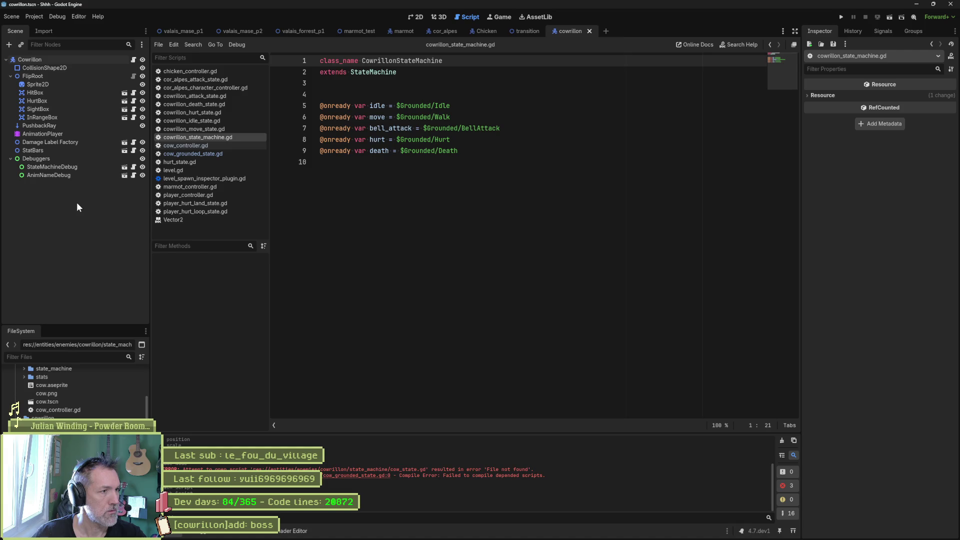
# Add a CowrillonStateMachine node named StateMachine between StatBars and Debuggers, then search for a Cowrillon state
pyautogui.hotkey('ctrl', 'a')
pyautogui.write('statema')
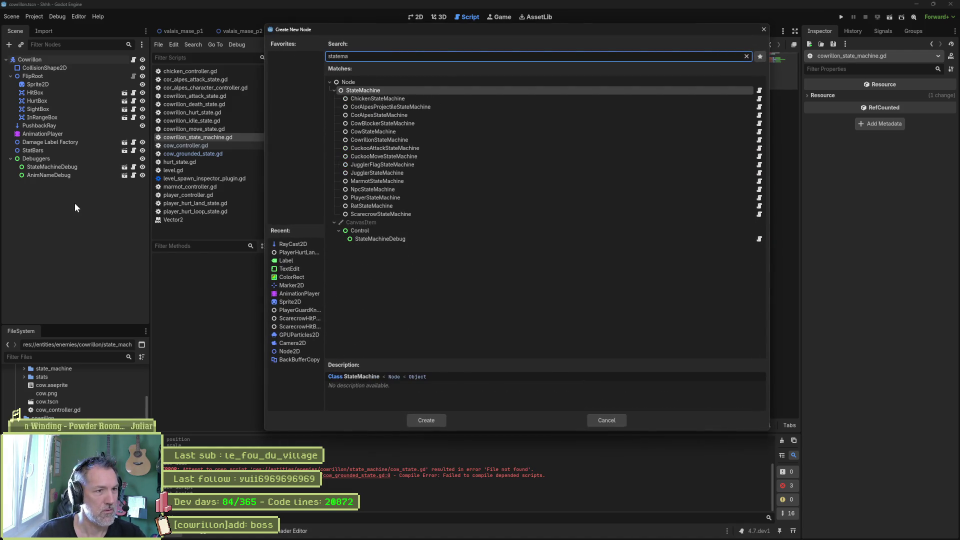
pyautogui.press('Down')
pyautogui.press('Down')
pyautogui.press('Down')
pyautogui.press('Return')
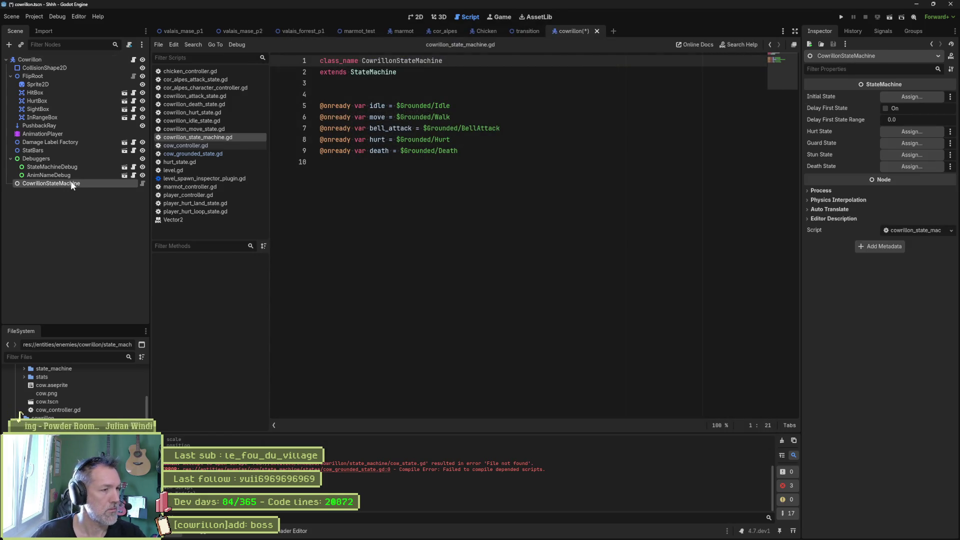
pyautogui.doubleClick(71, 181)
pyautogui.press('Home')
pyautogui.press('Delete')
pyautogui.press('Delete')
pyautogui.press('Delete')
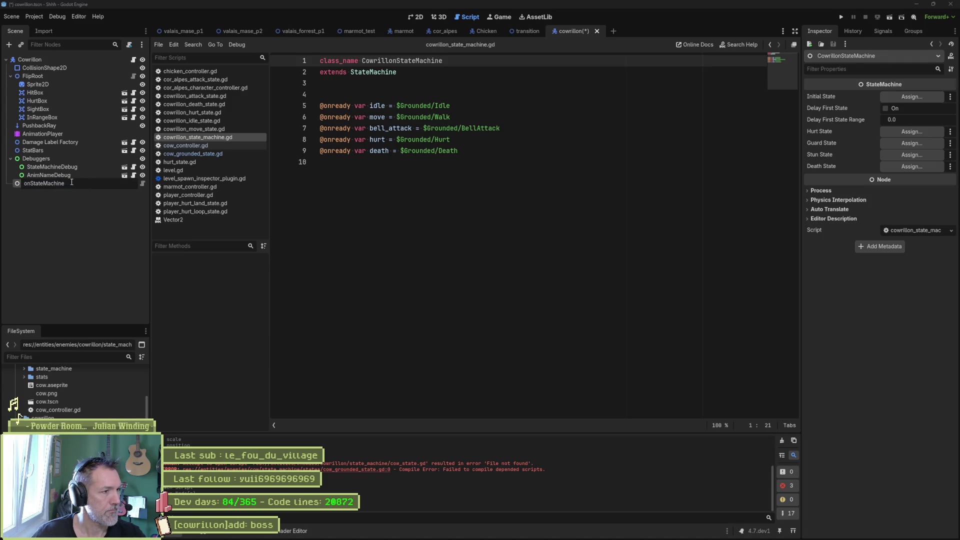
pyautogui.press('Delete')
pyautogui.press('Delete')
pyautogui.press('Return')
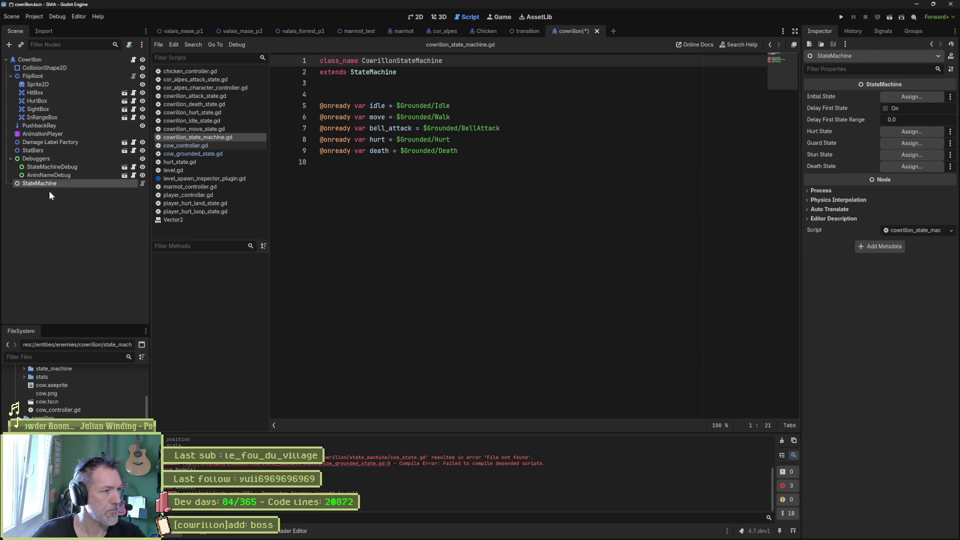
pyautogui.moveTo(37, 181); pyautogui.dragTo(38, 155)
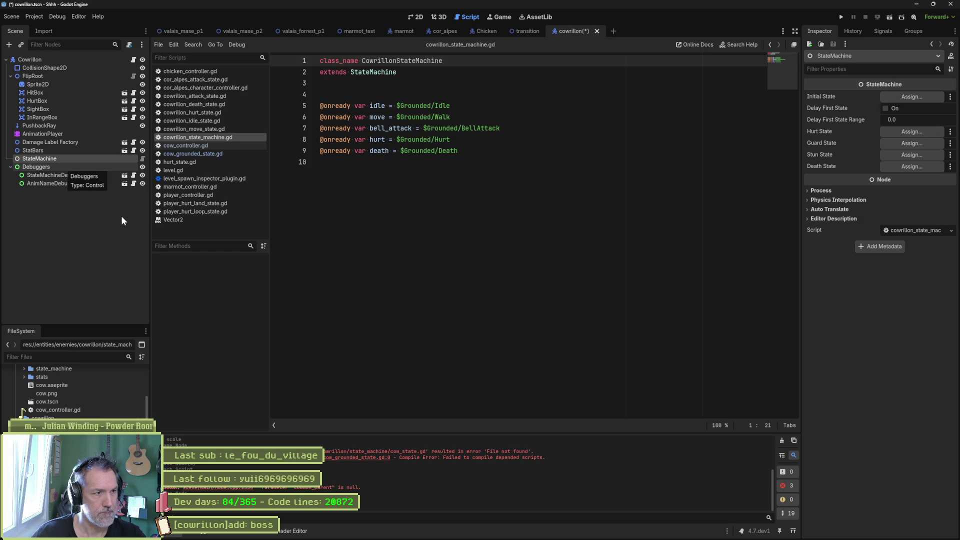
pyautogui.hotkey('ctrl', 'a')
pyautogui.write('cowri')
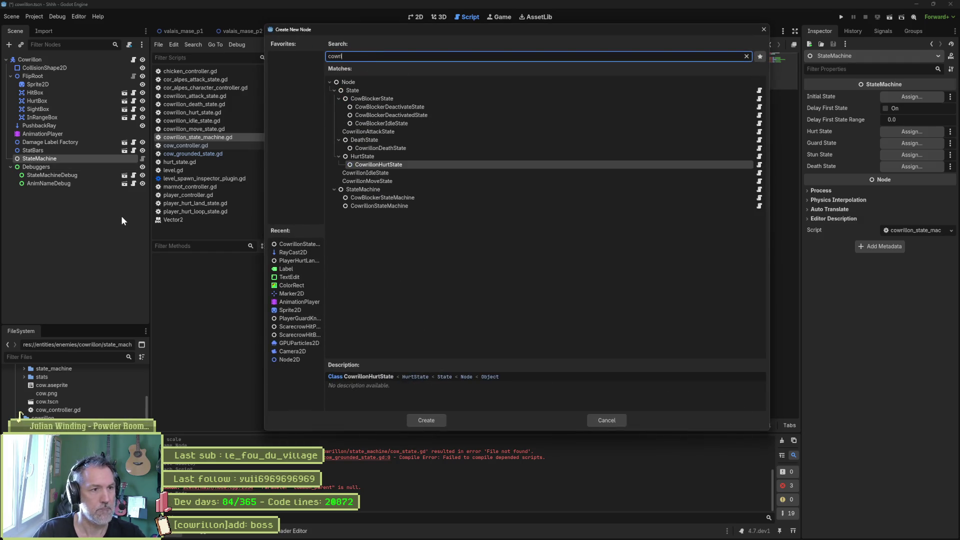